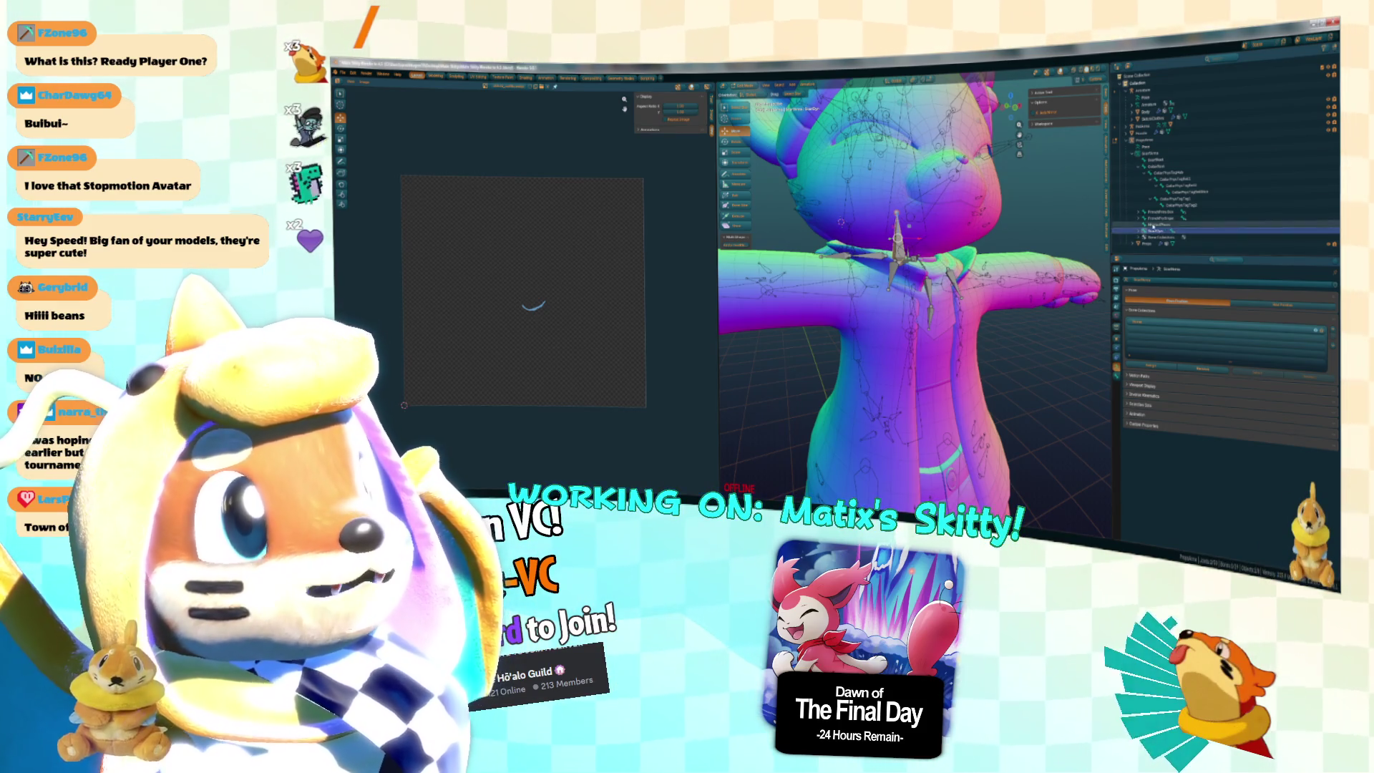
Select another bone of the Skitty rig and glance at Unity before returning to Blender.
left_click(1155, 160)
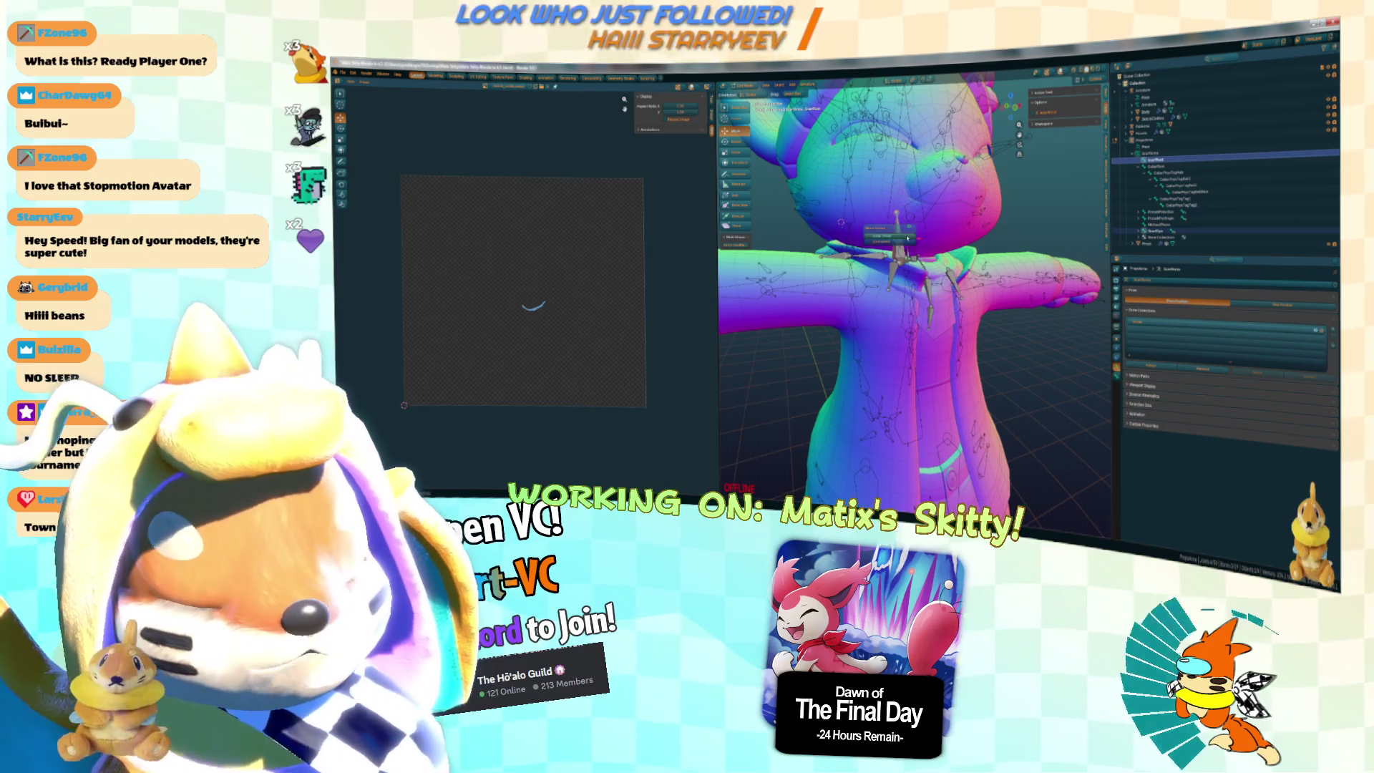
left_click(364, 82)
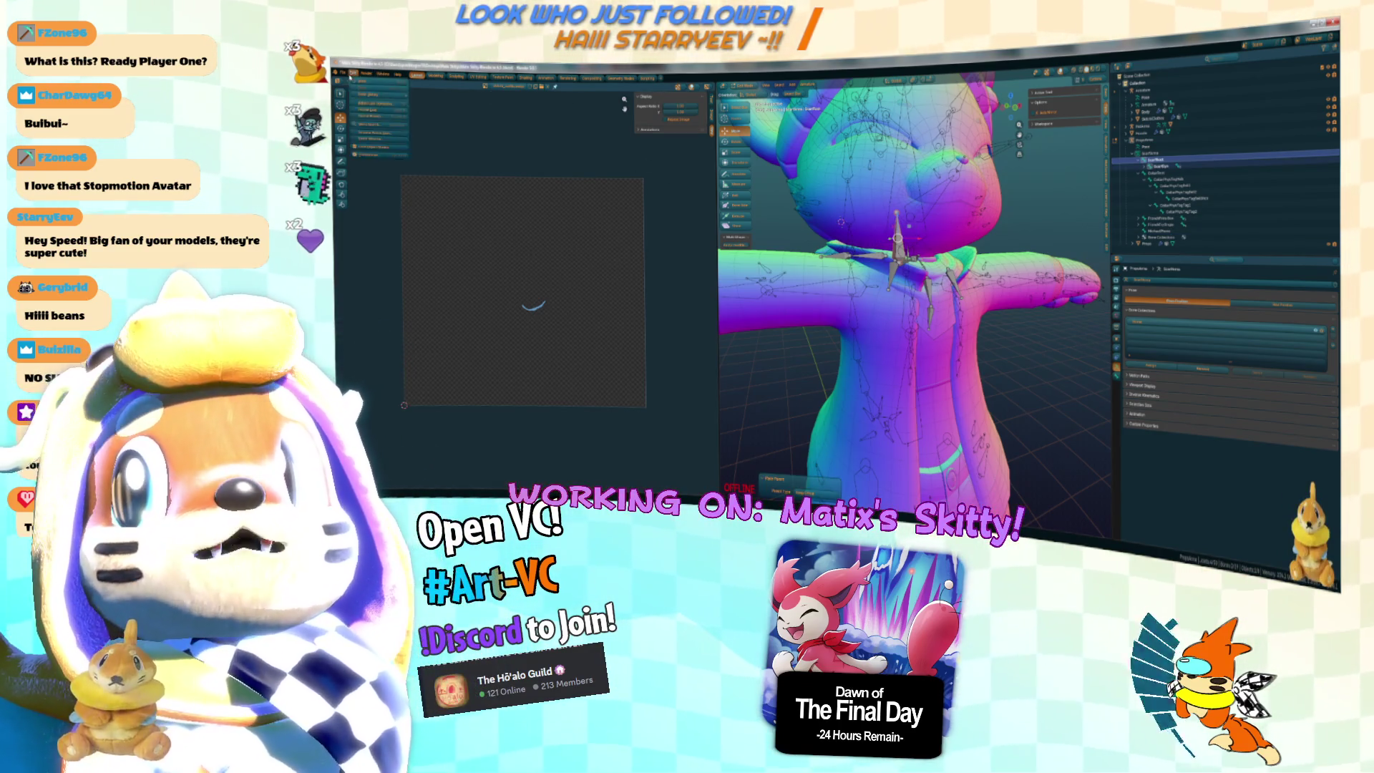
mouse_move(379, 169)
left_click(431, 210)
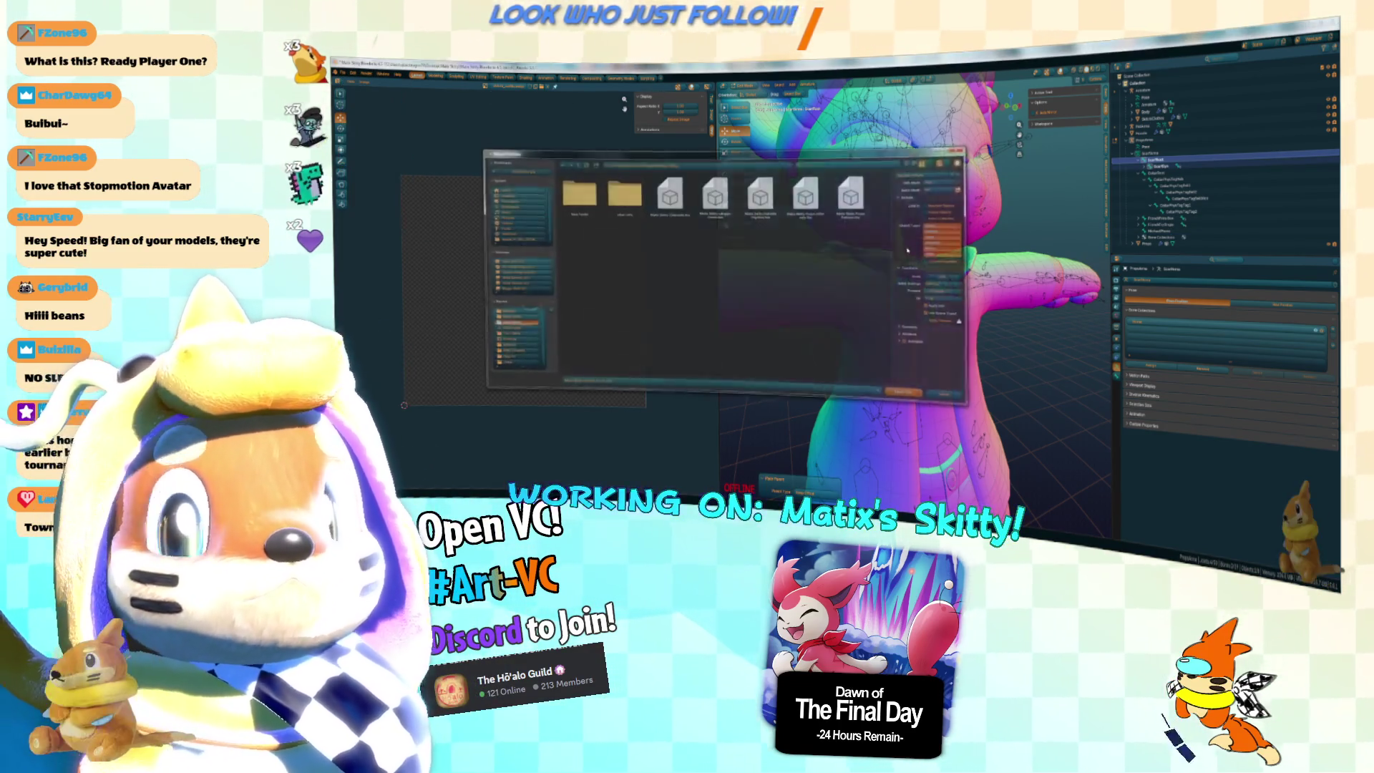
key("alt+Tab")
key("Tab")
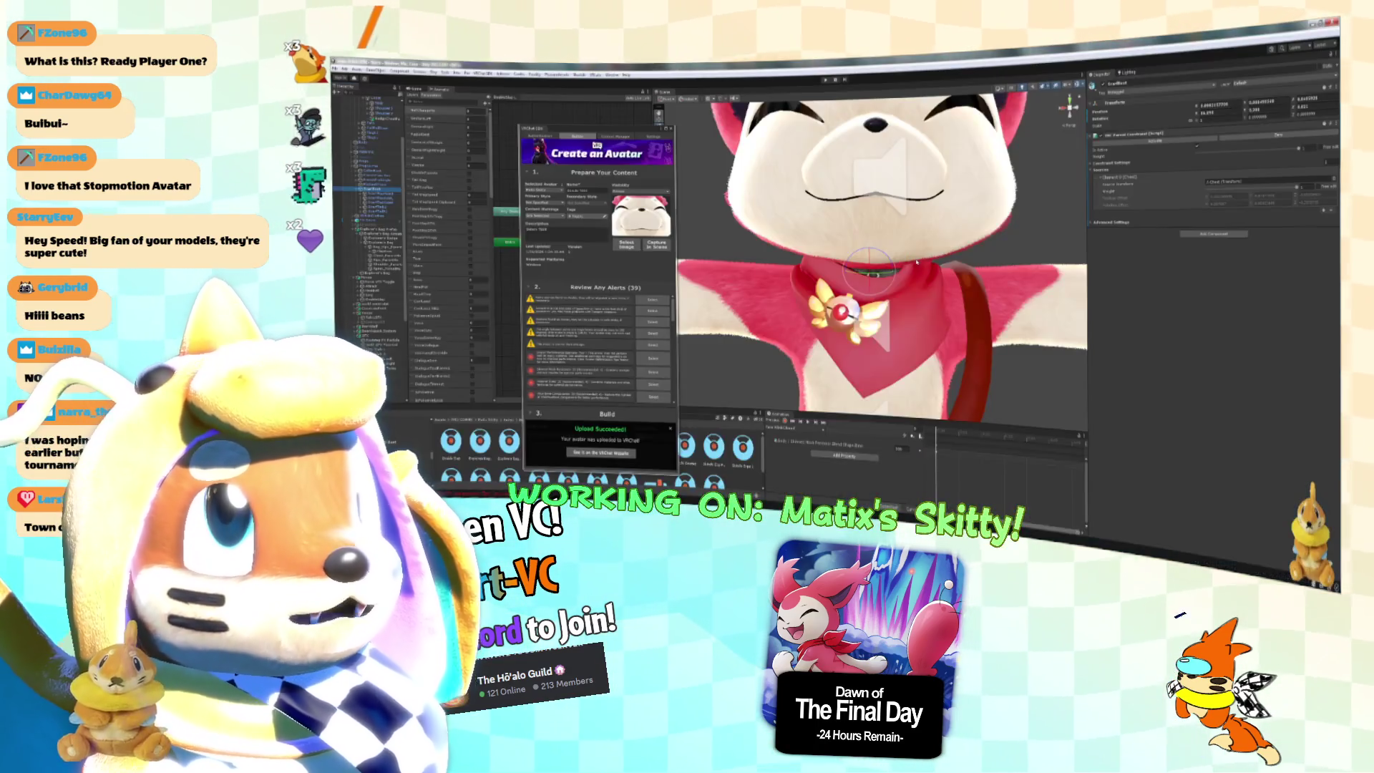
key("alt+Tab")
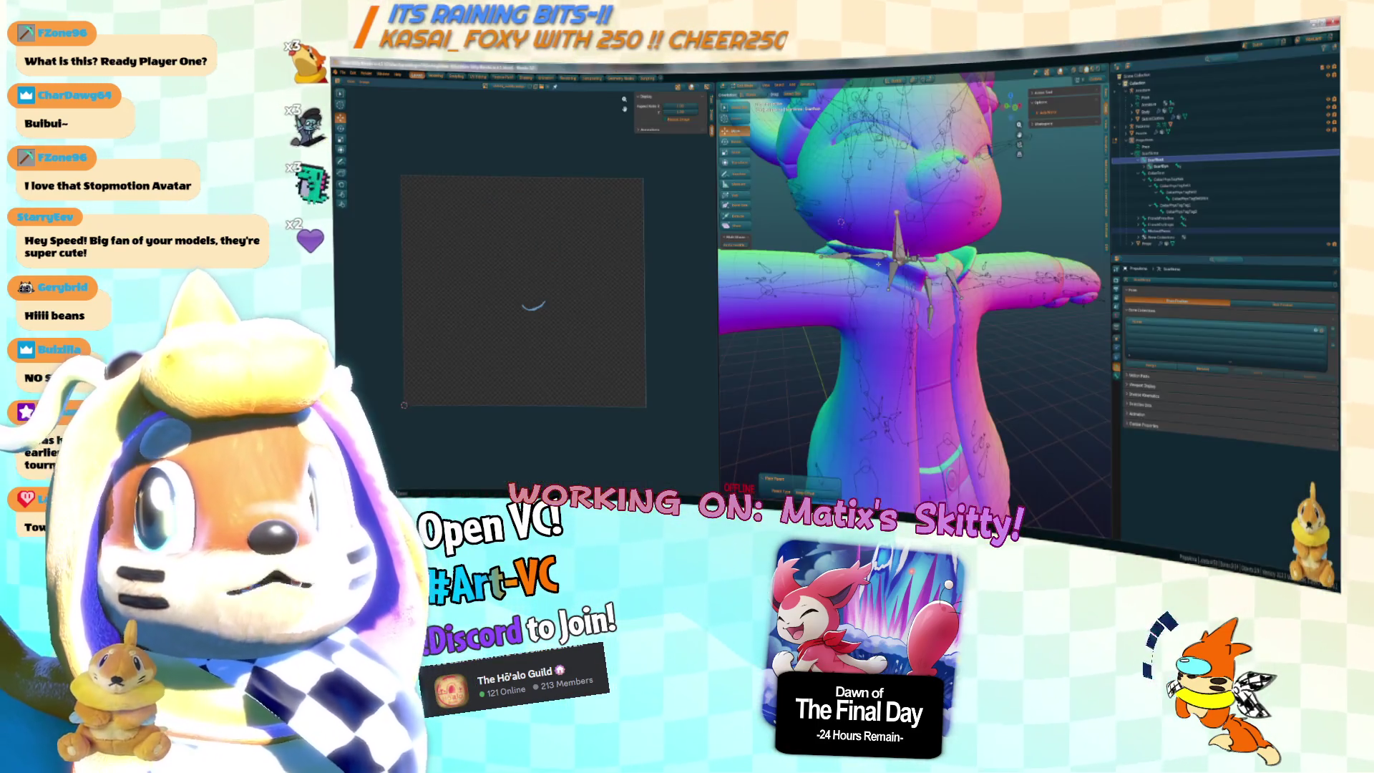
Export the model as FBX over the existing file with armature options shown, then return to Unity.
left_click(366, 74)
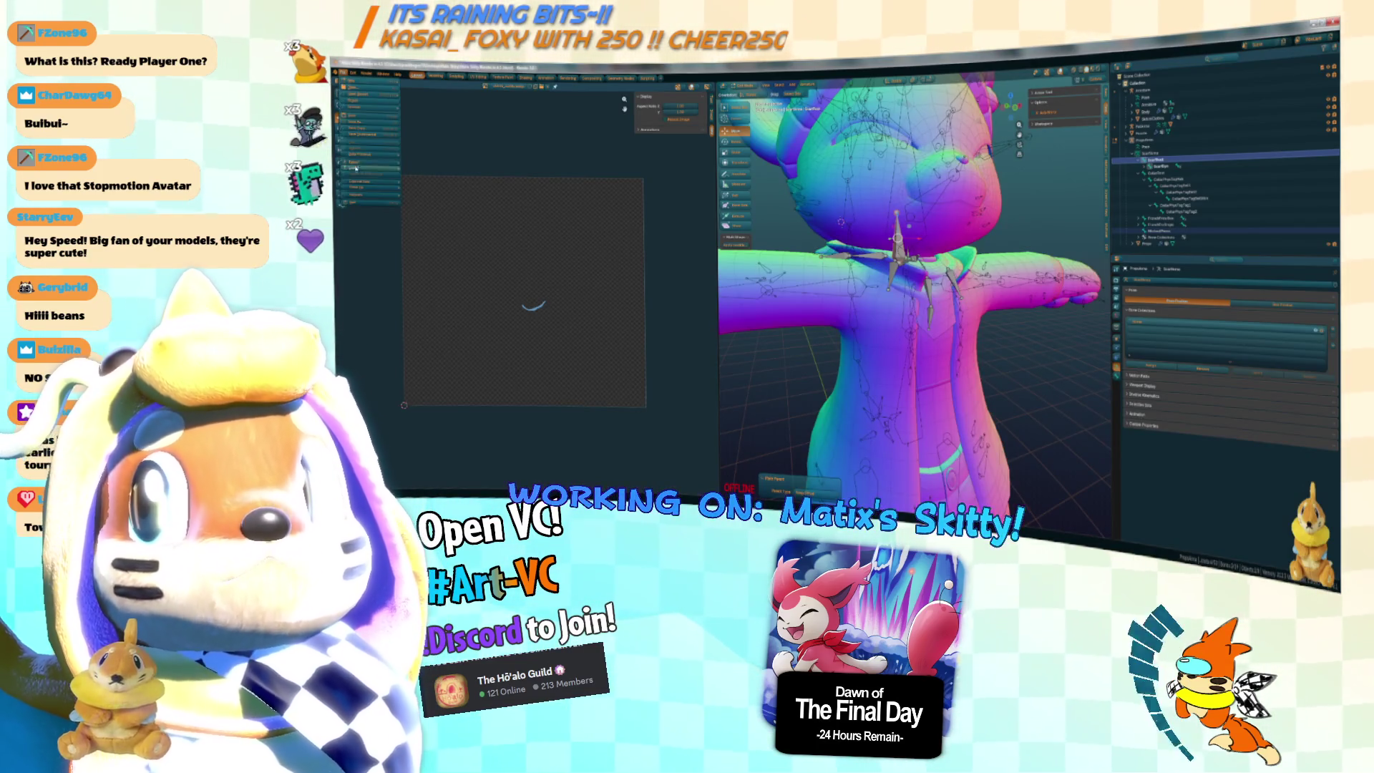
mouse_move(392, 176)
left_click(440, 214)
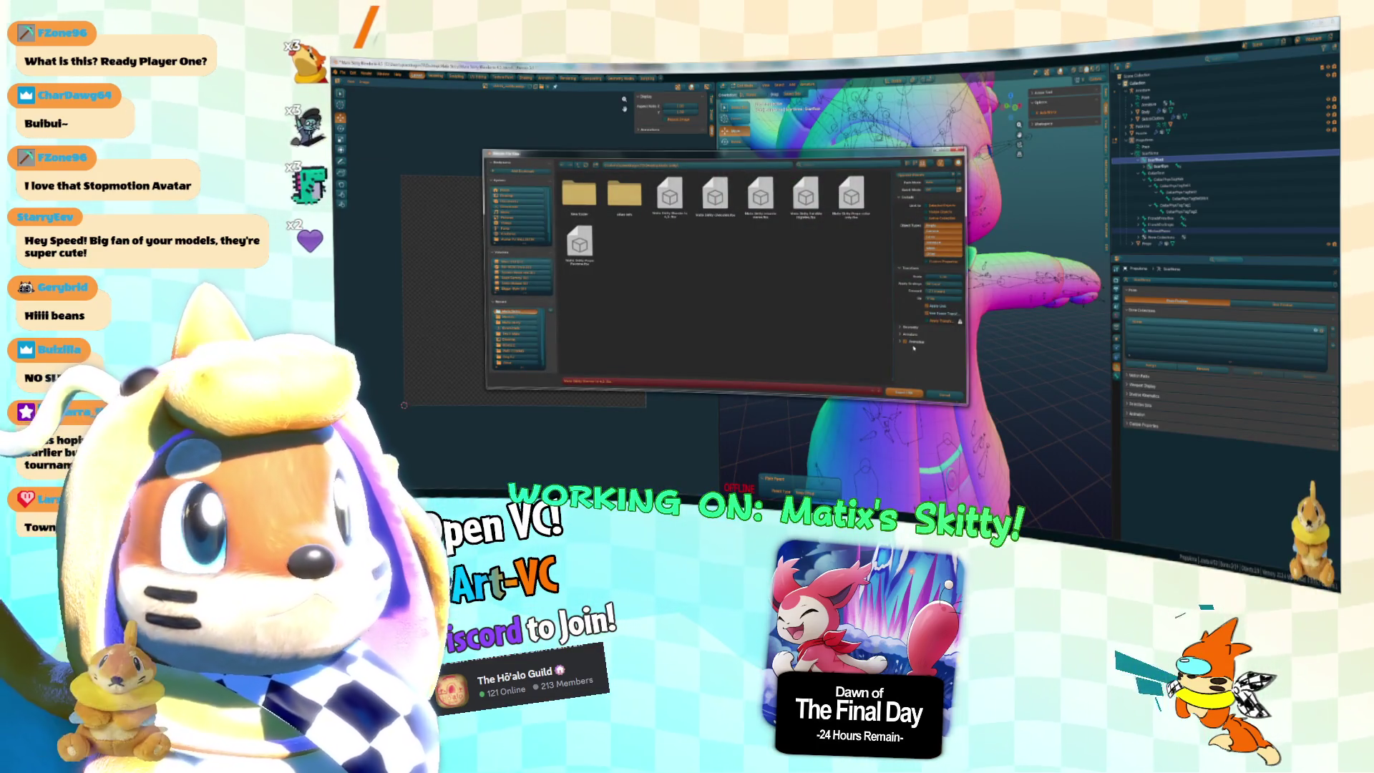
left_click(908, 333)
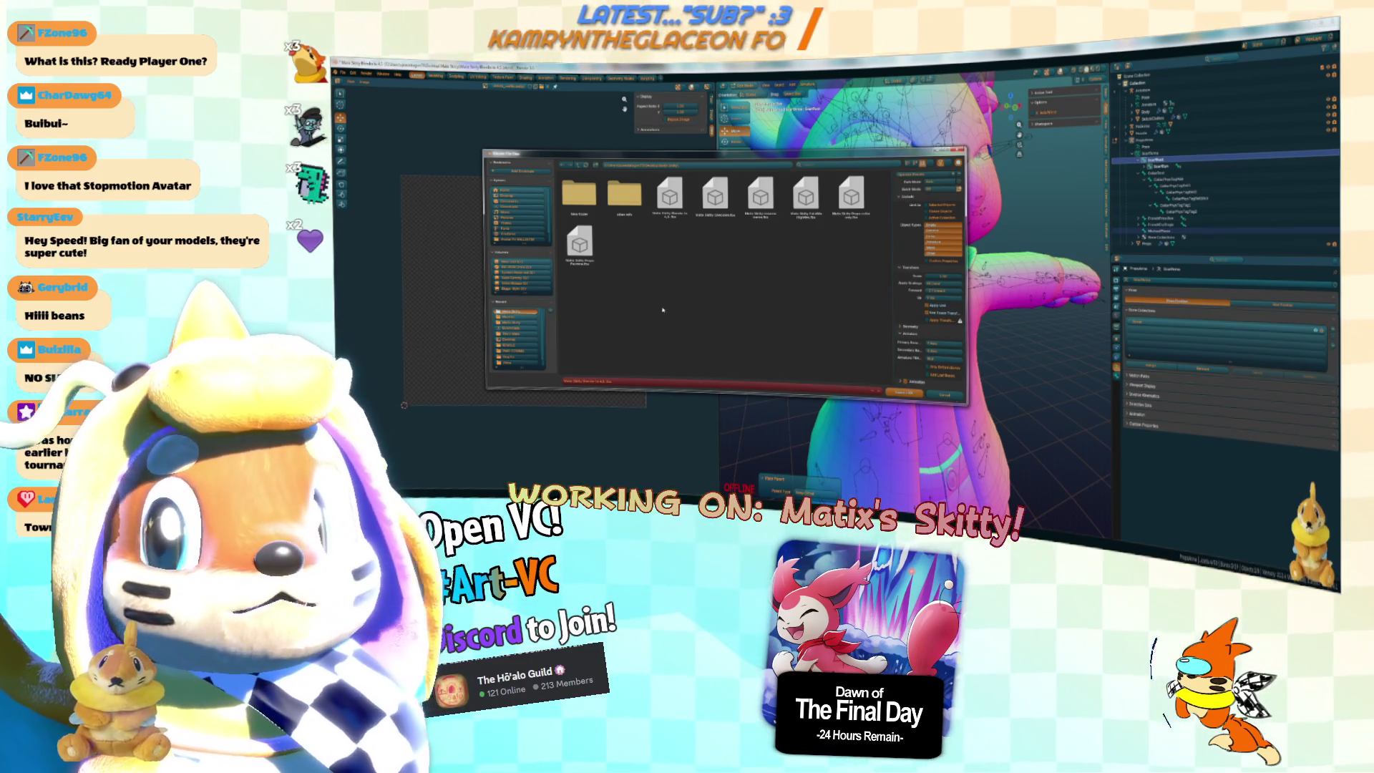
left_click(527, 323)
left_click(760, 194)
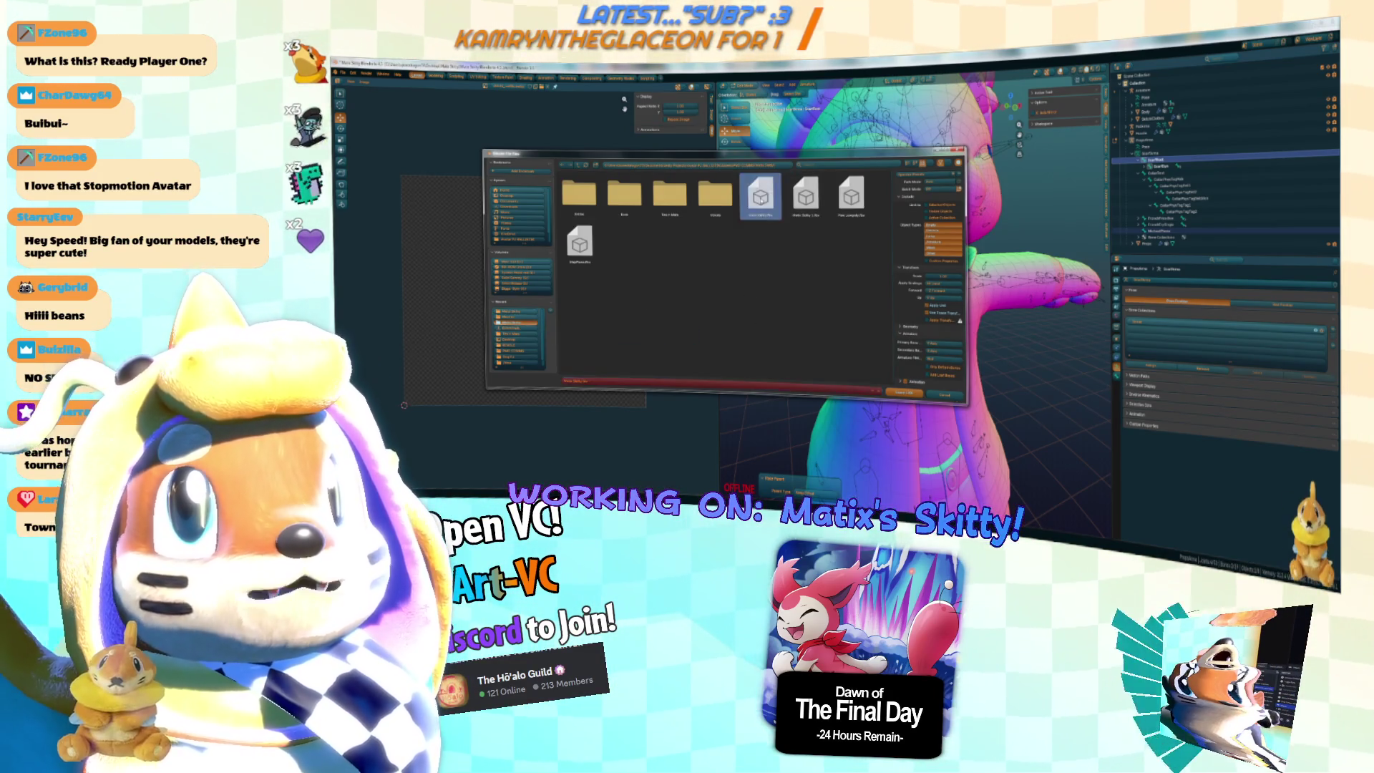
left_click(900, 393)
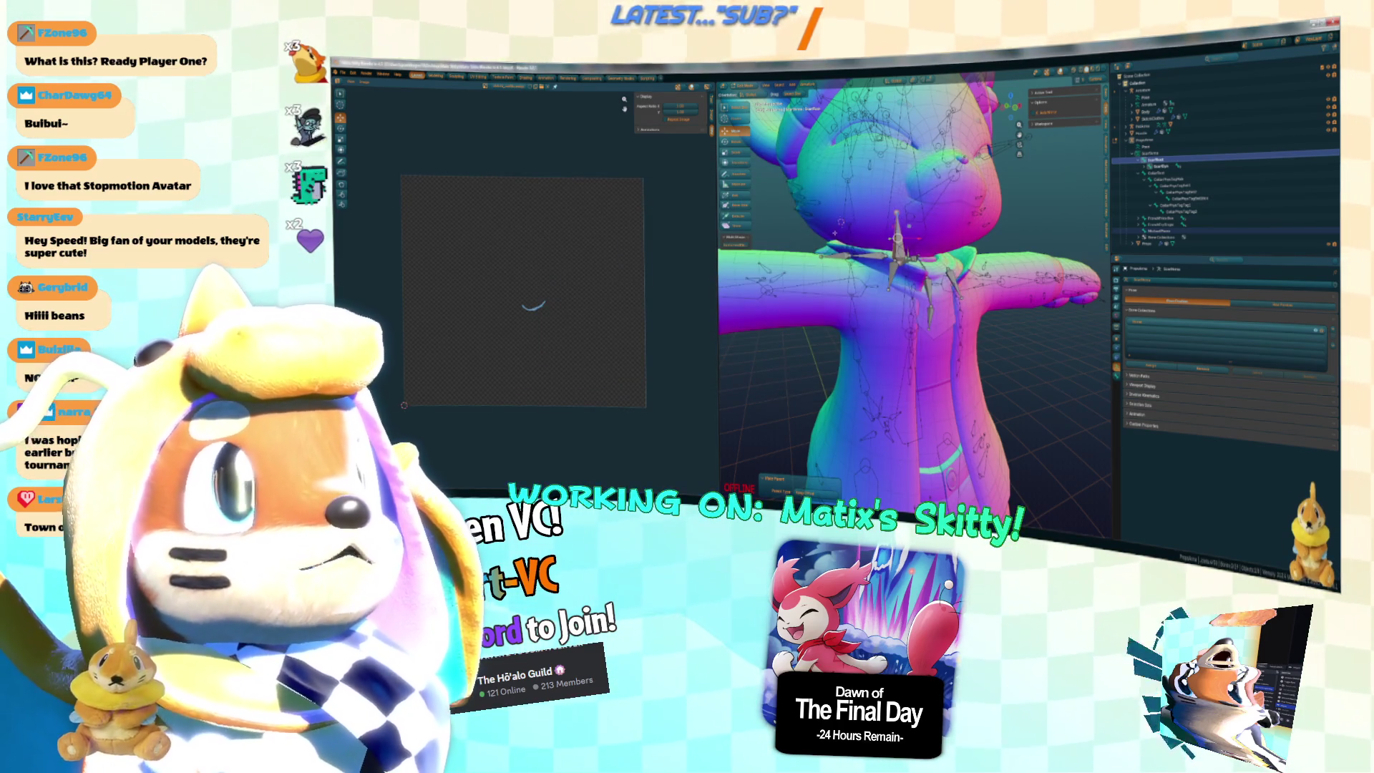
key("alt+Tab")
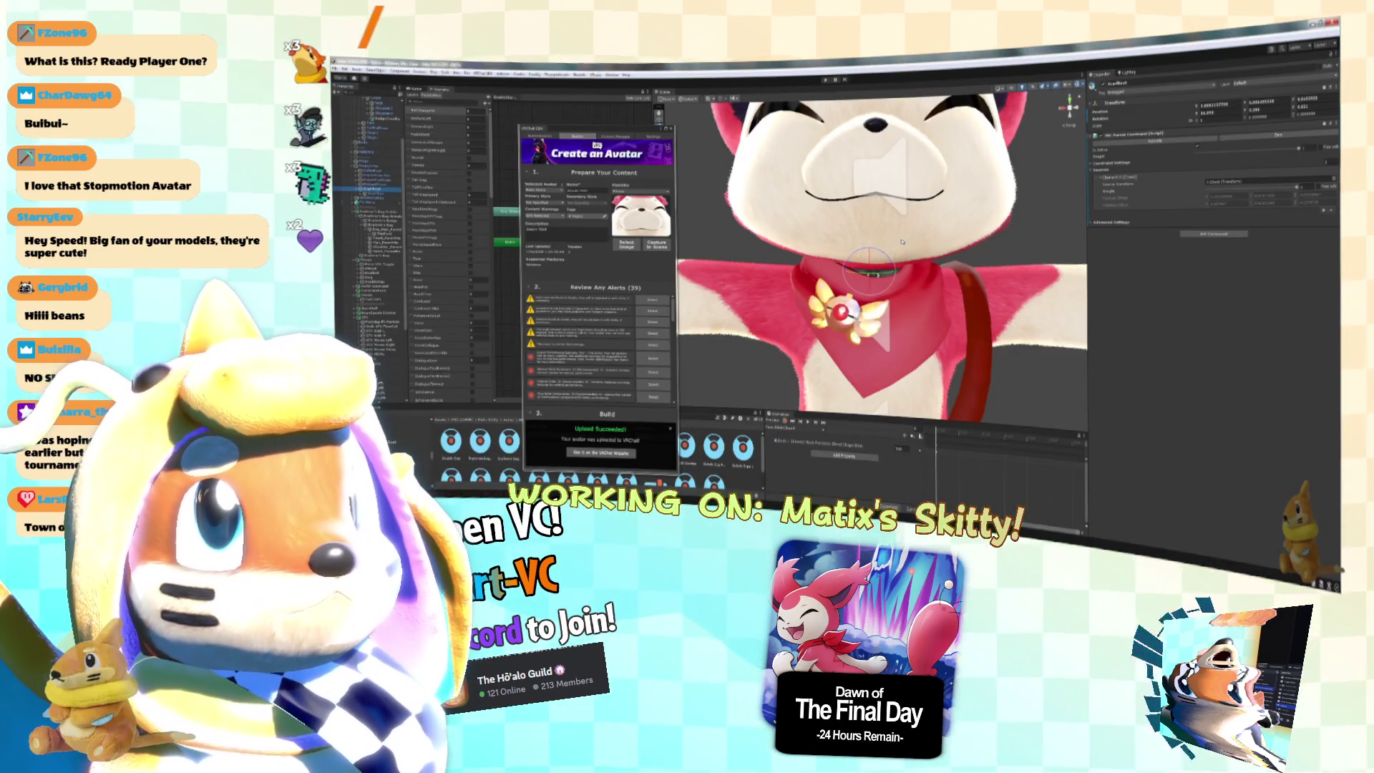
Select a hierarchy object with a PhysBone component to view its settings in the Inspector.
left_click(380, 192)
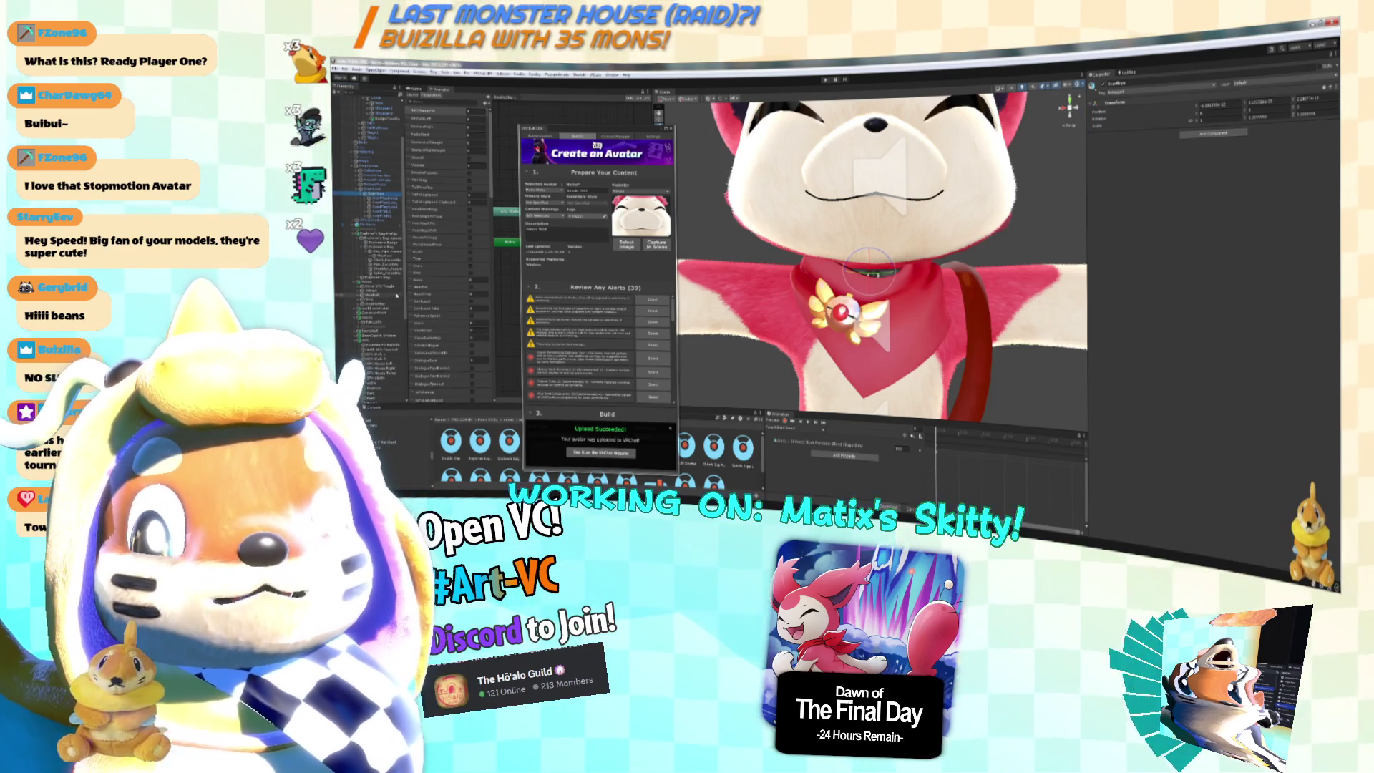
scroll(401, 365, "down", 5)
scroll(384, 312, "up", 4)
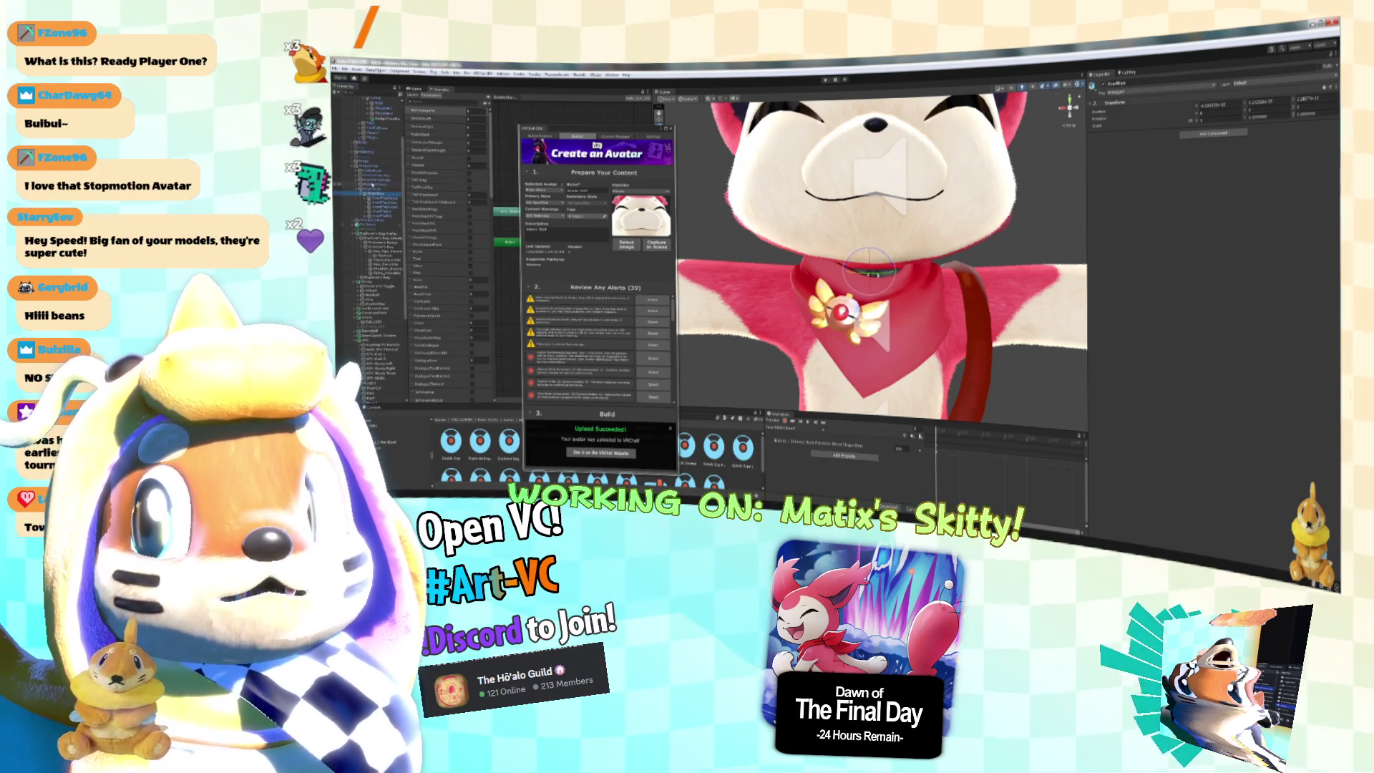
scroll(395, 395, "down", 5)
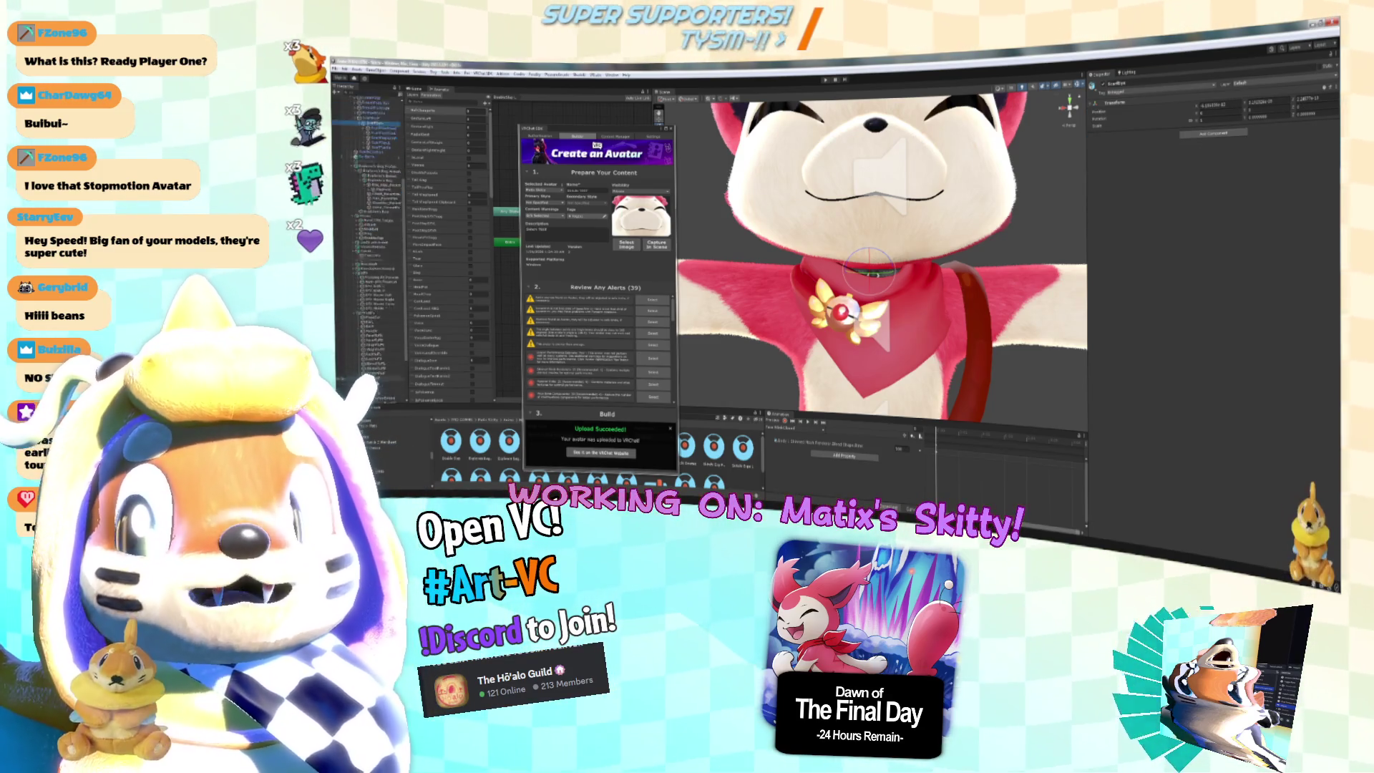
left_click(385, 267)
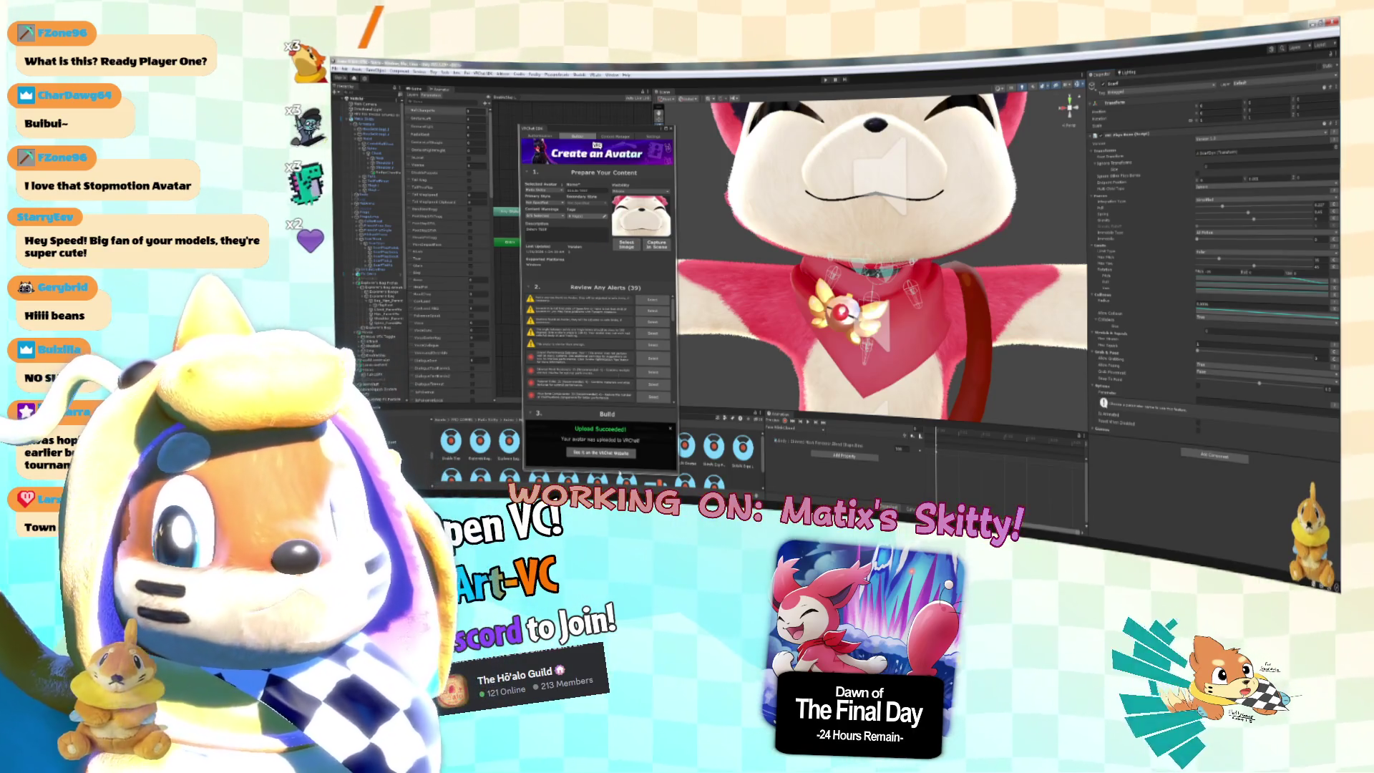
Dismiss the Upload Succeeded notice, then check VRChat and come back to Unity.
left_click(670, 428)
key("alt+Tab")
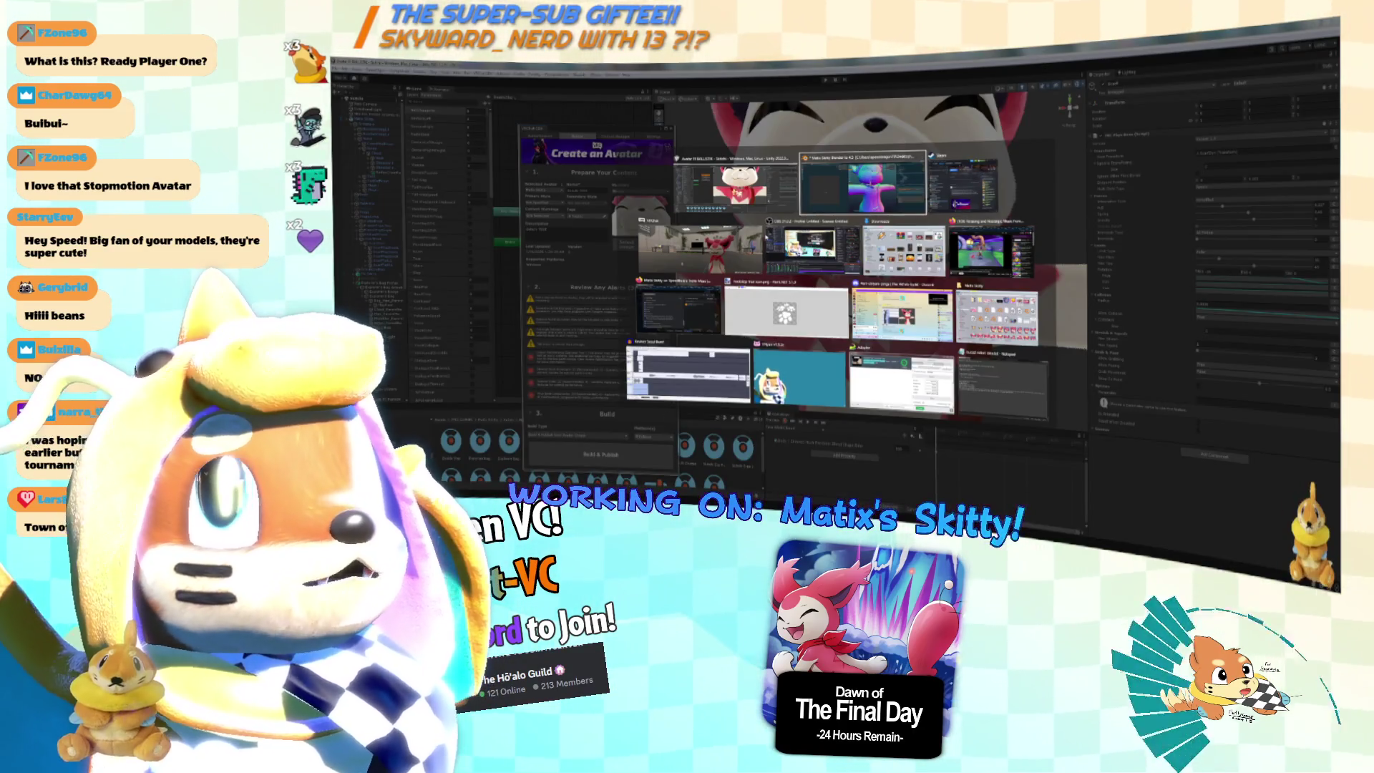
key("alt+Tab")
key("alt+Tab")
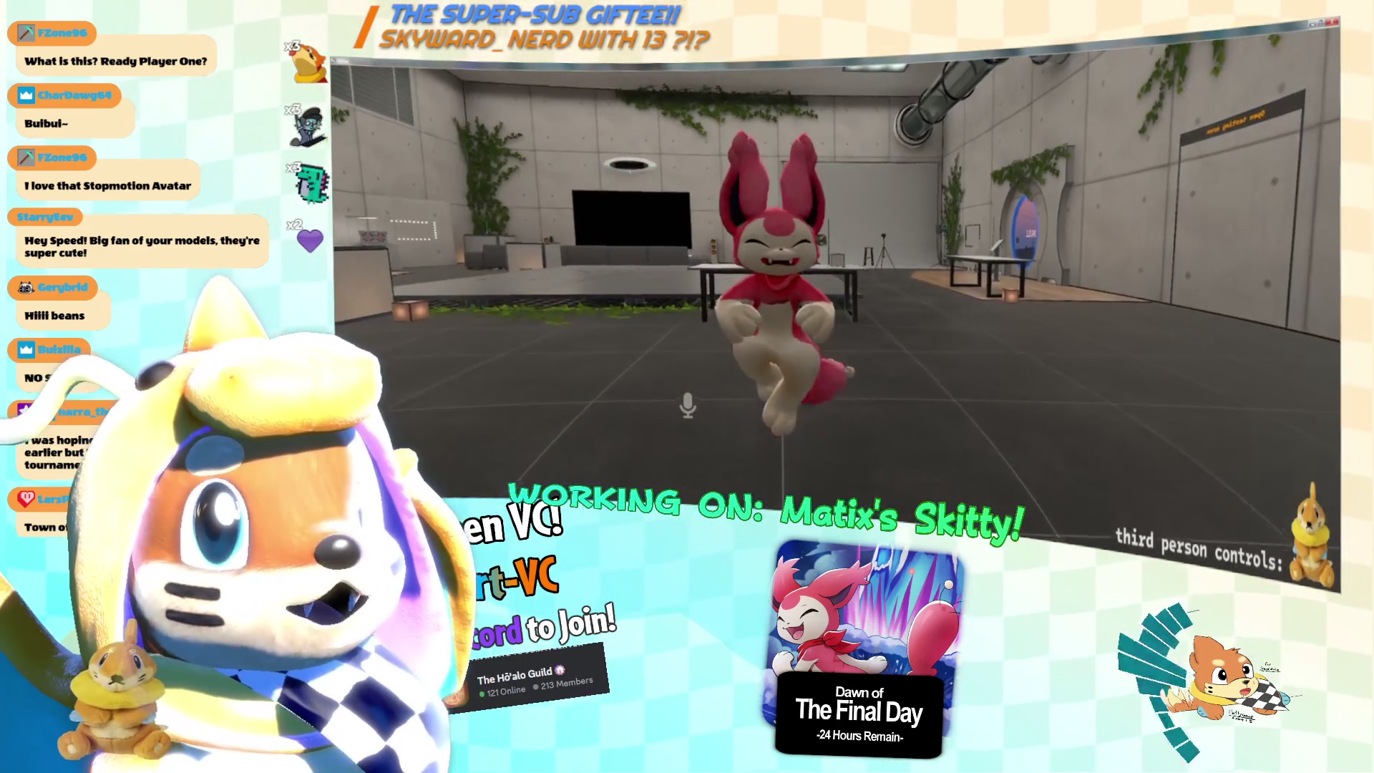
key("alt+Tab")
key("alt+Tab")
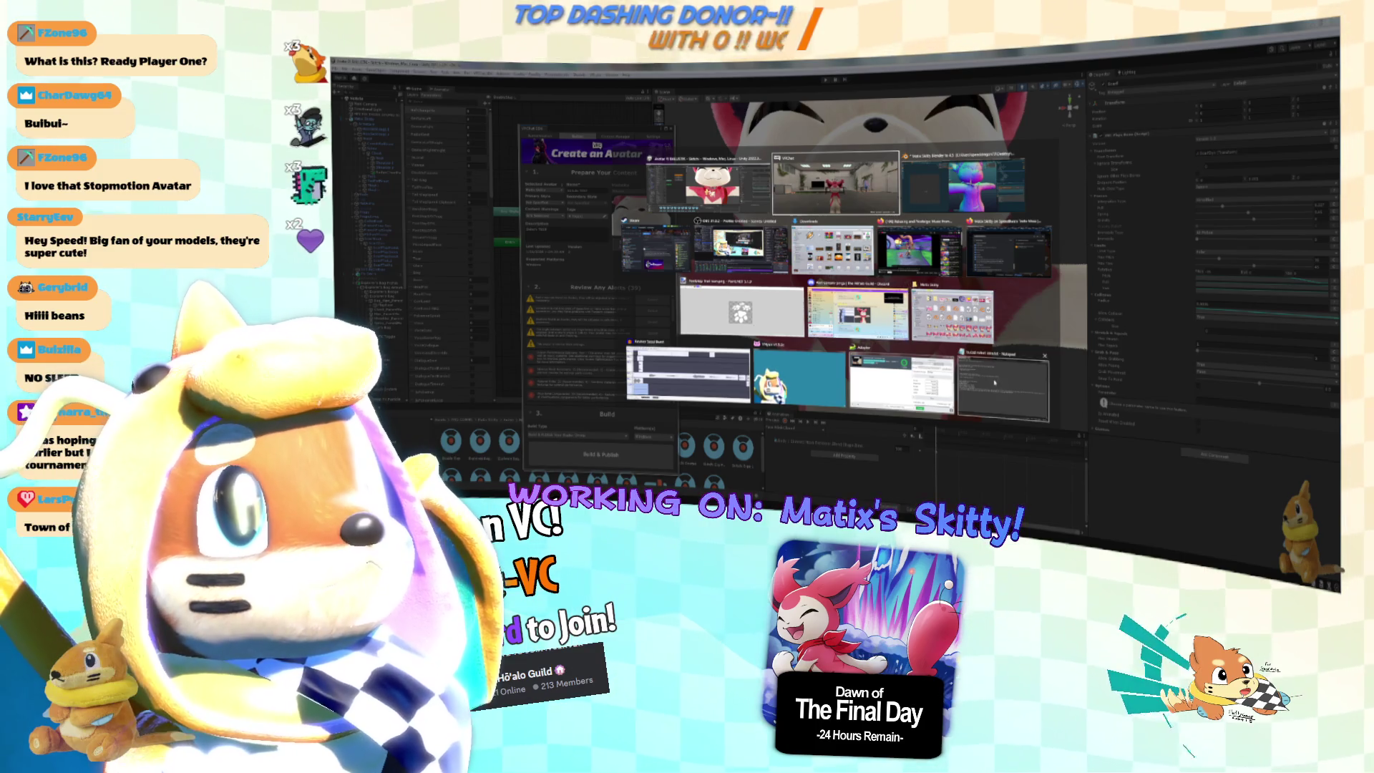
key("Escape")
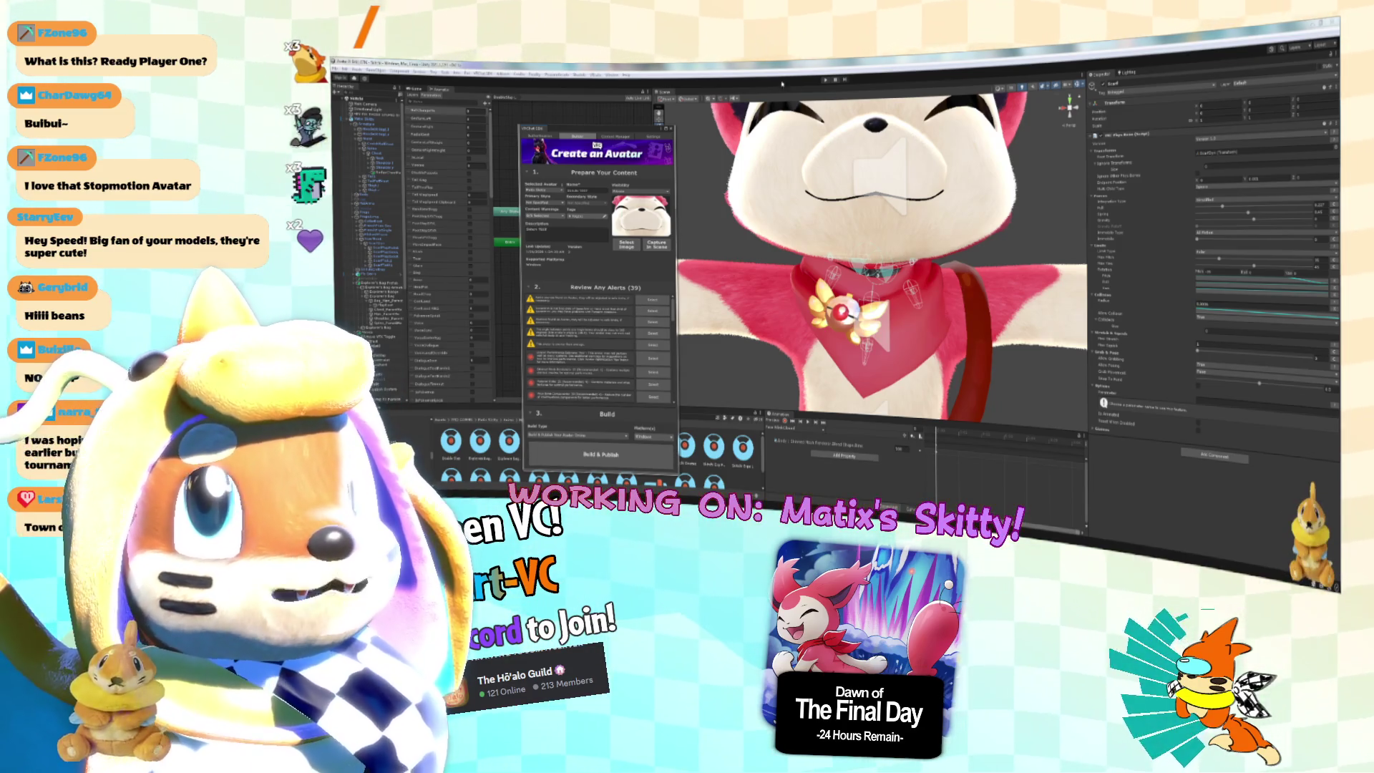
scroll(817, 175, "down", 5)
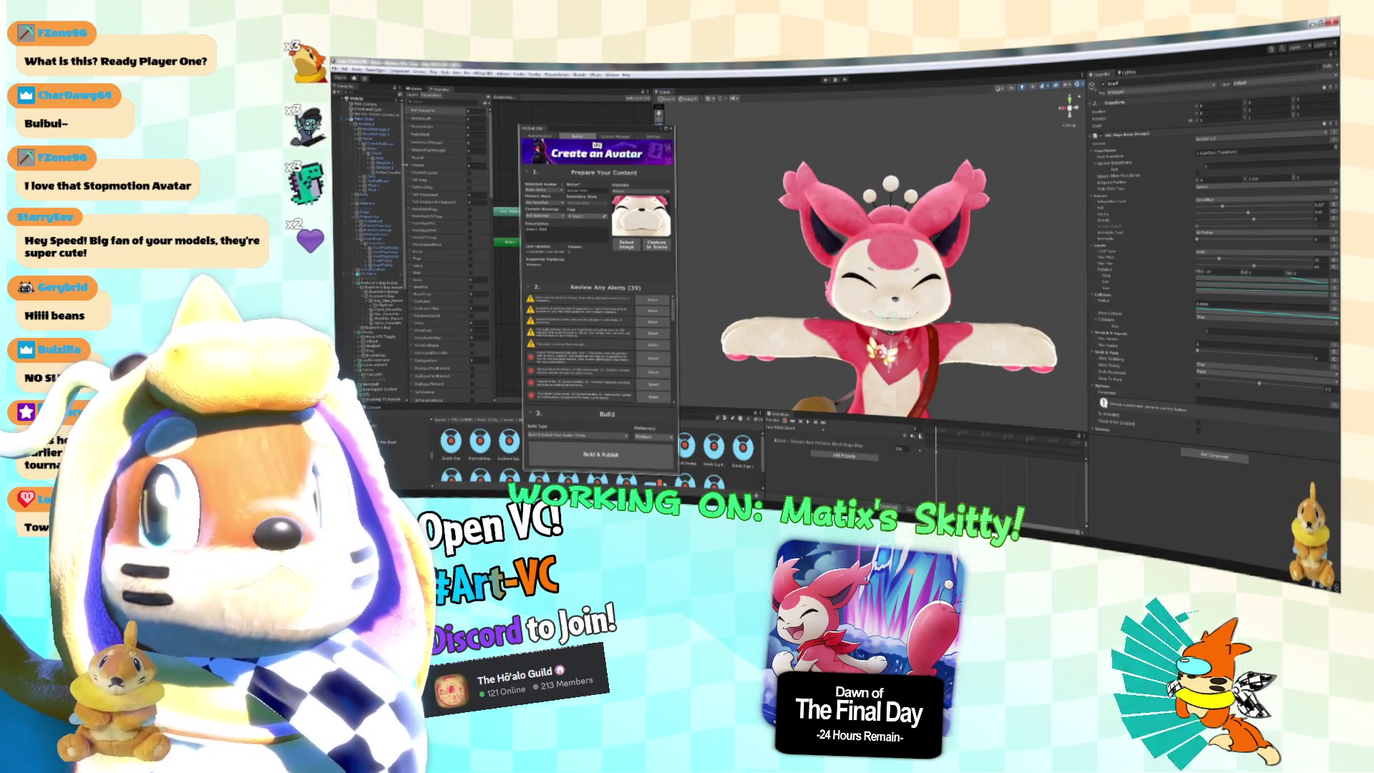
left_click(387, 163)
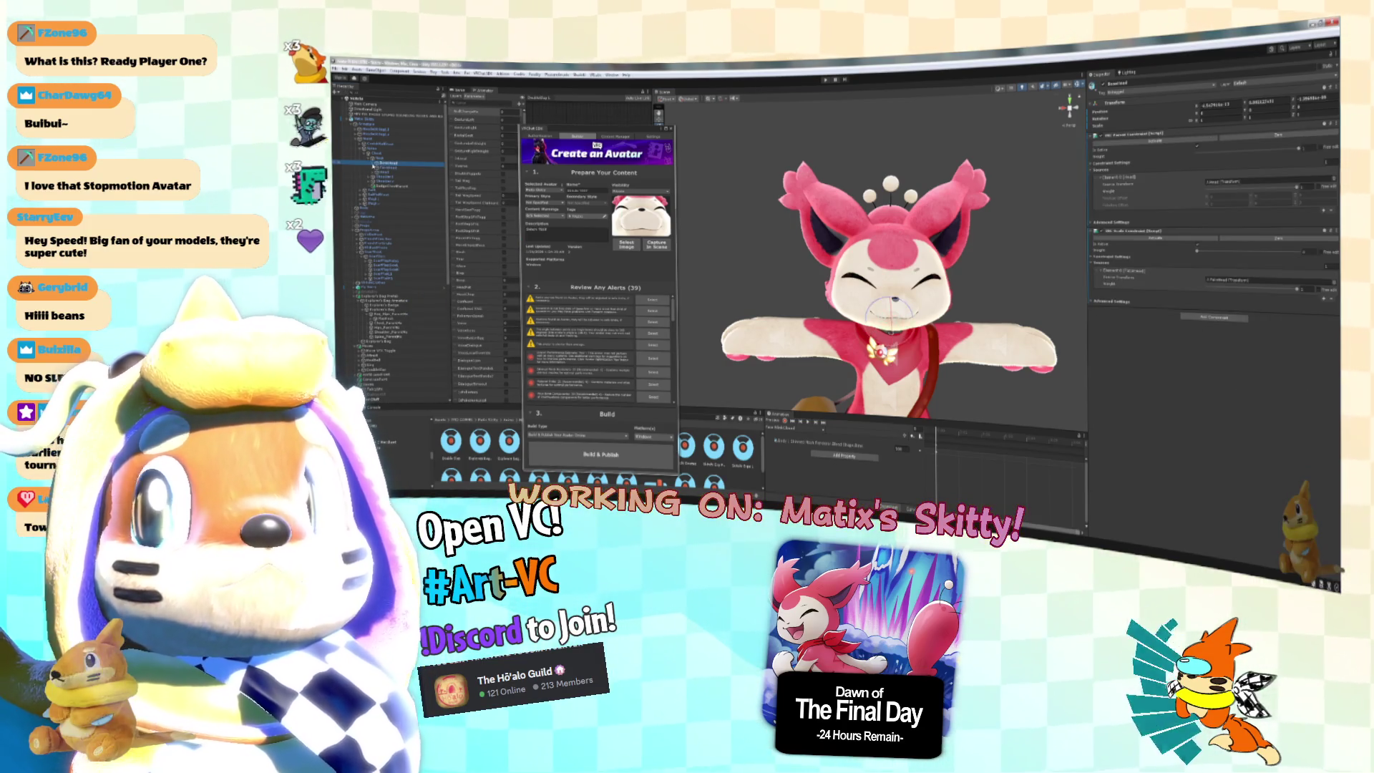
left_click(402, 173)
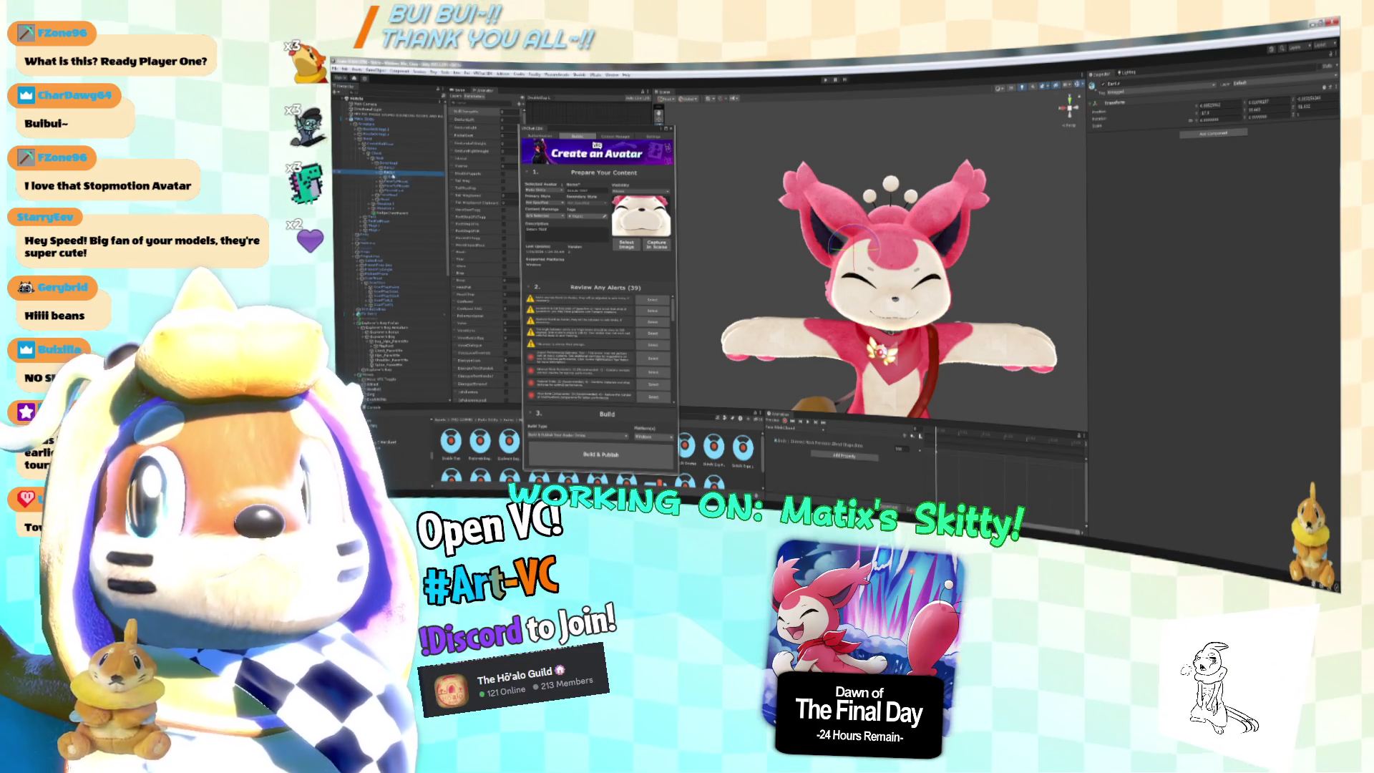
scroll(387, 250, "down", 5)
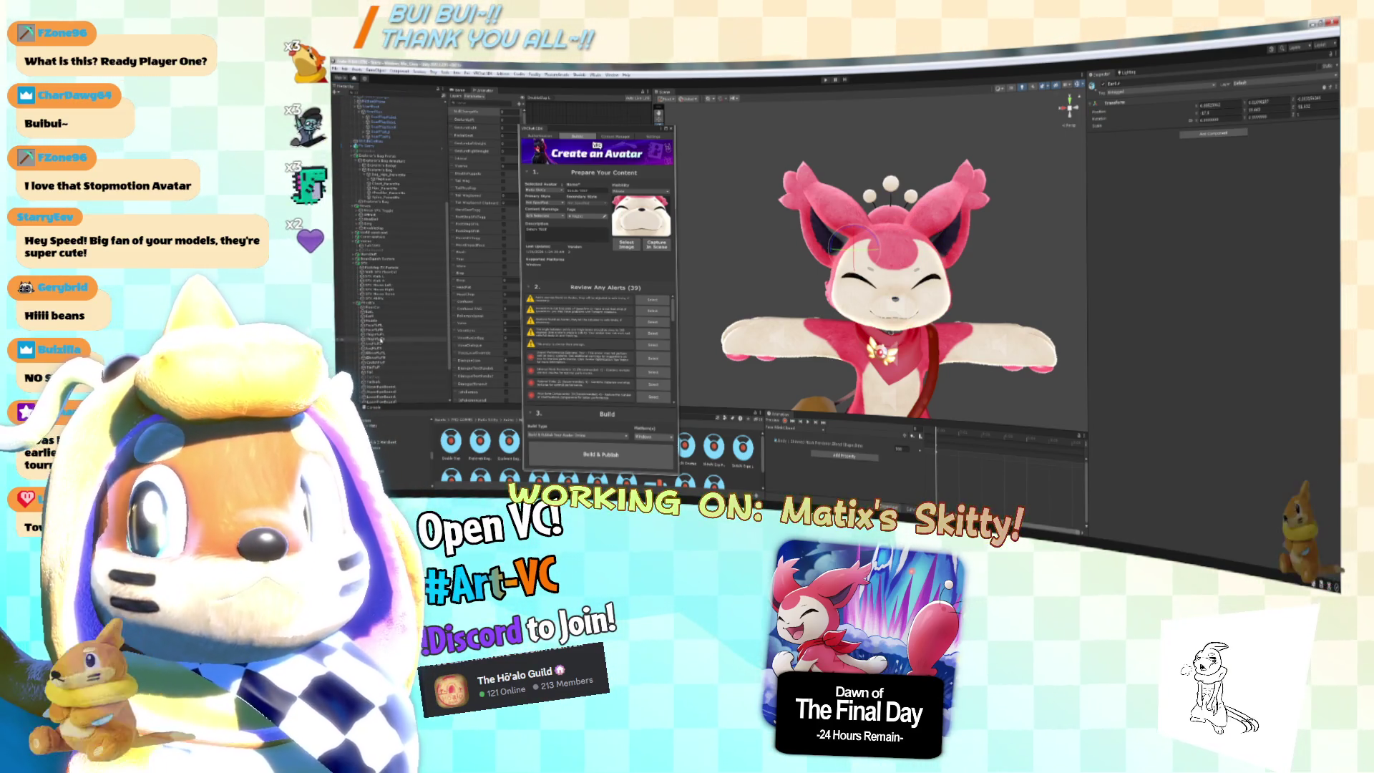
left_click(375, 319)
scroll(390, 300, "up", 4)
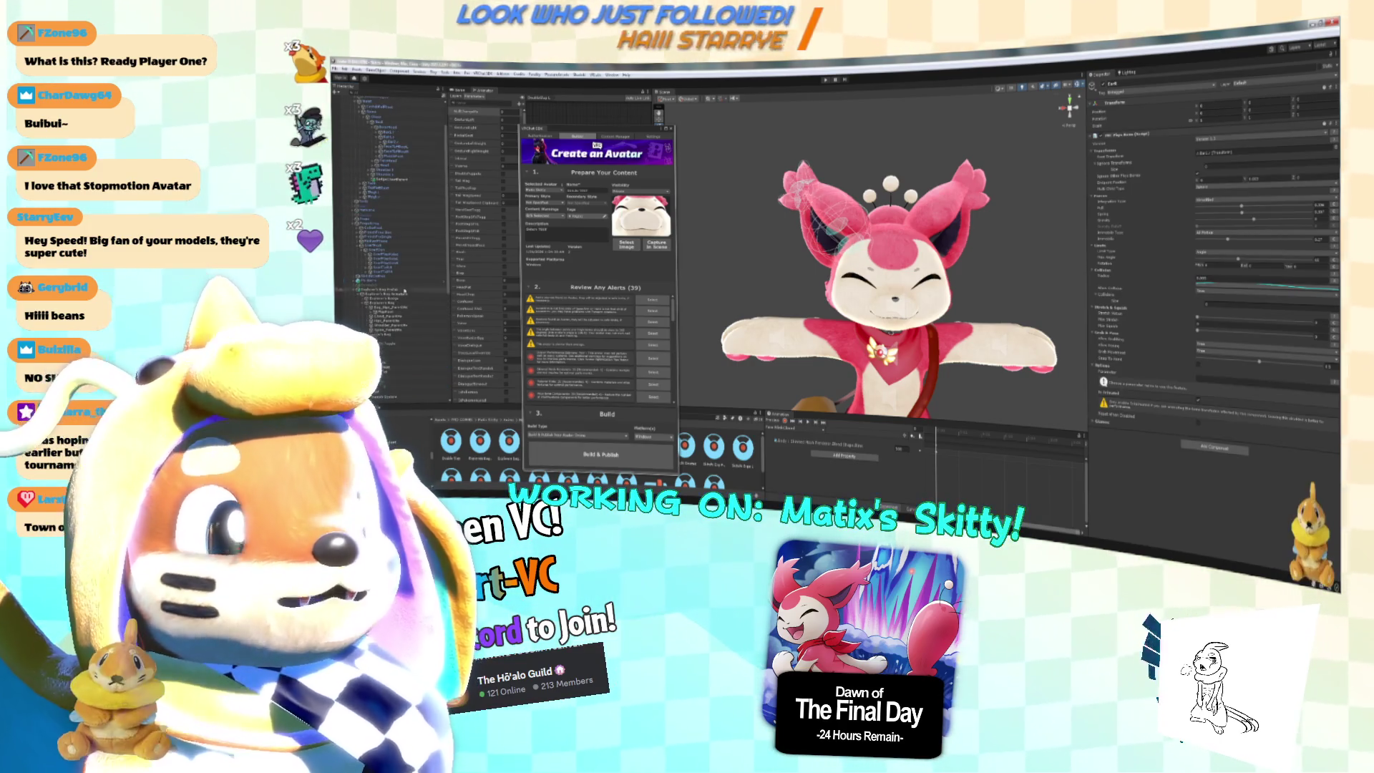
scroll(401, 286, "down", 4)
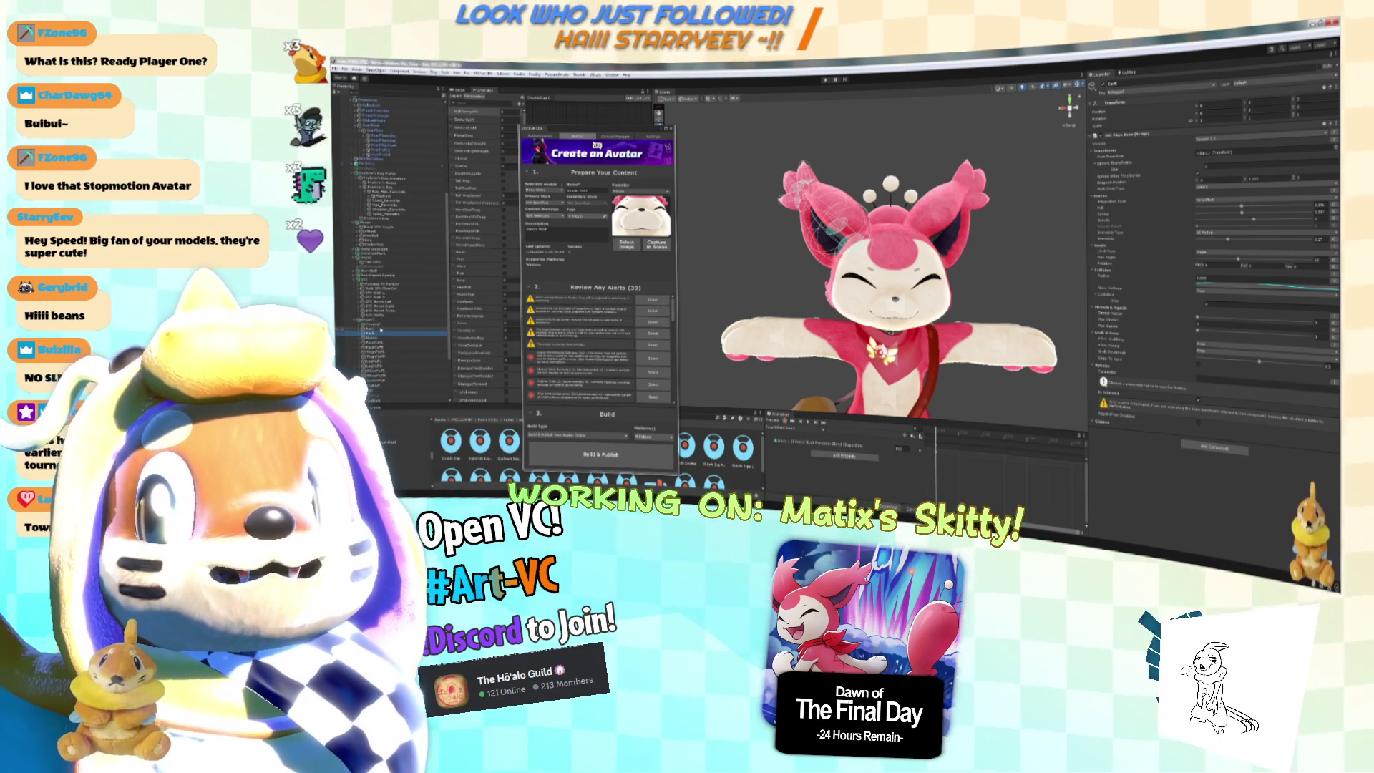
left_click(381, 329)
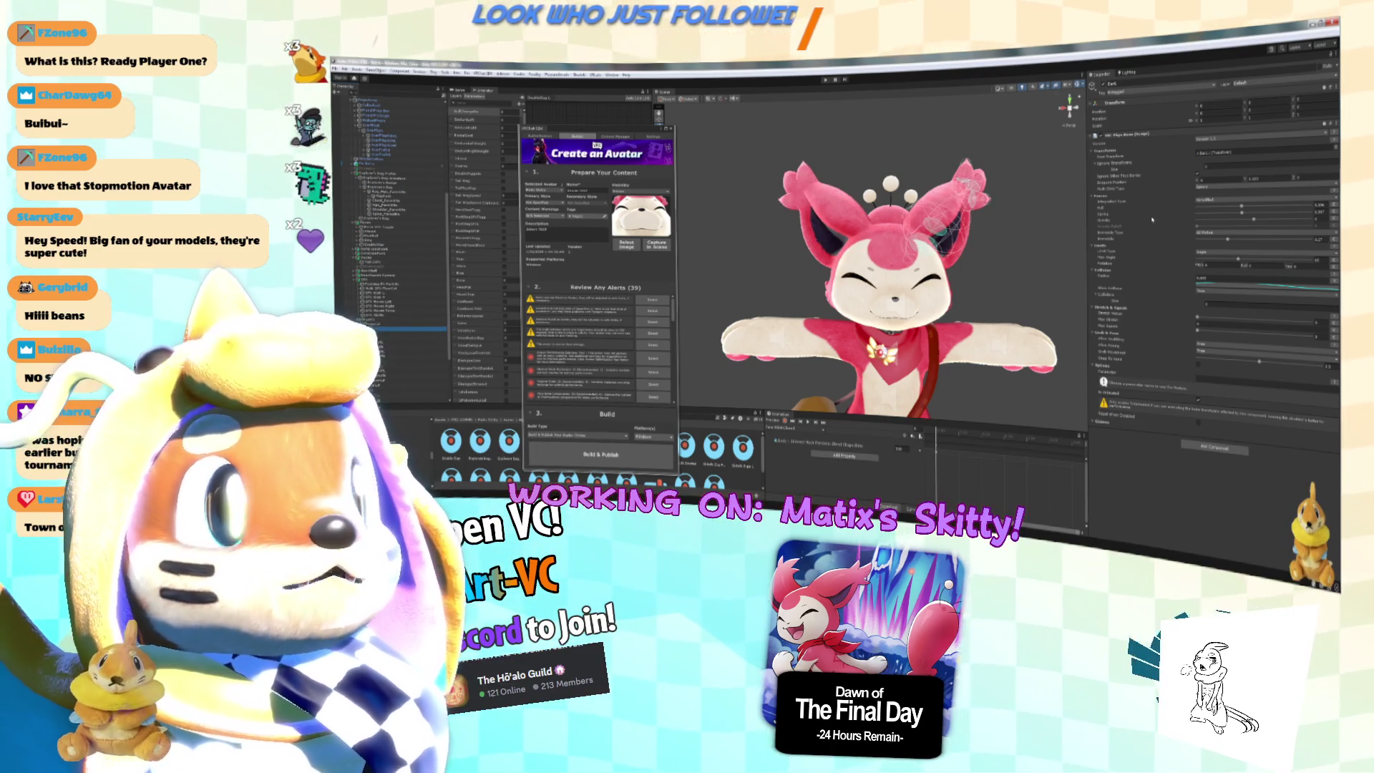
key("alt+Tab")
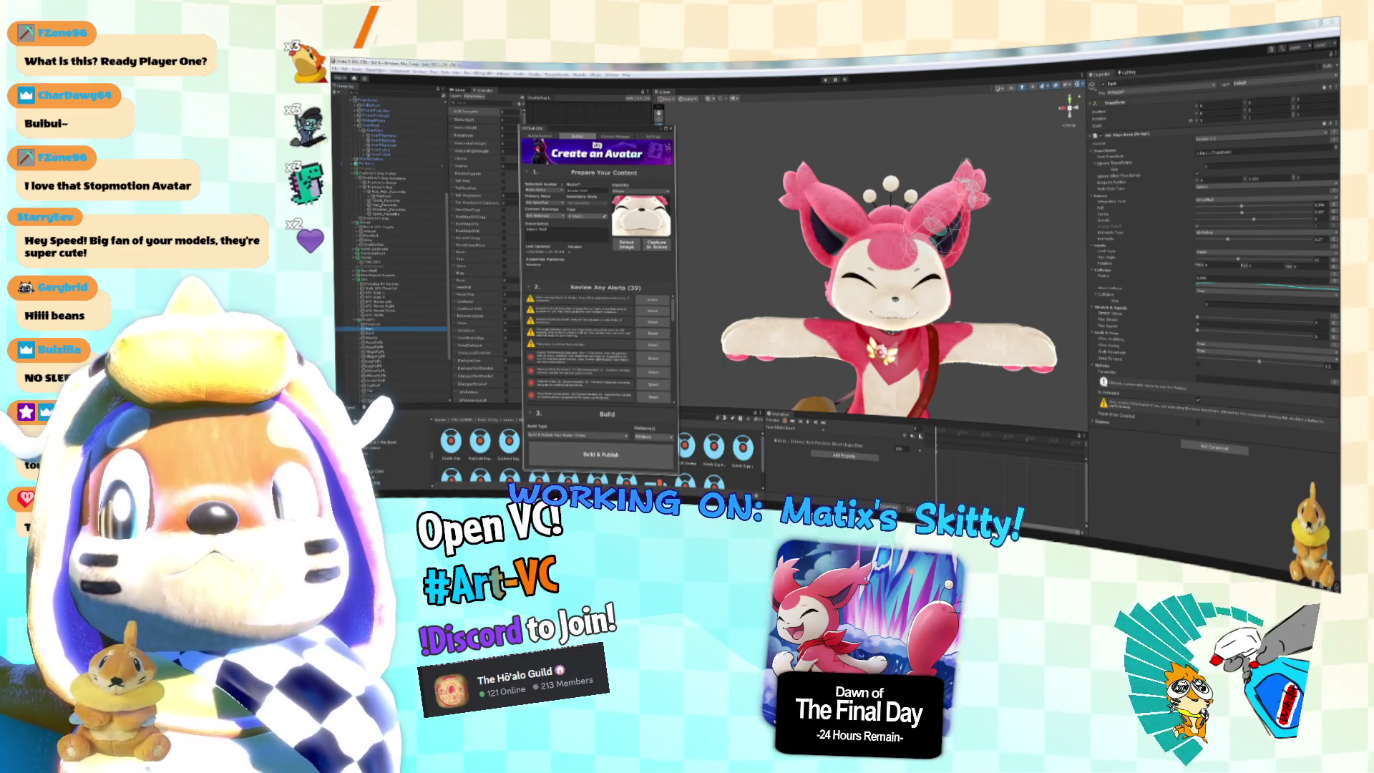
key("alt+Tab")
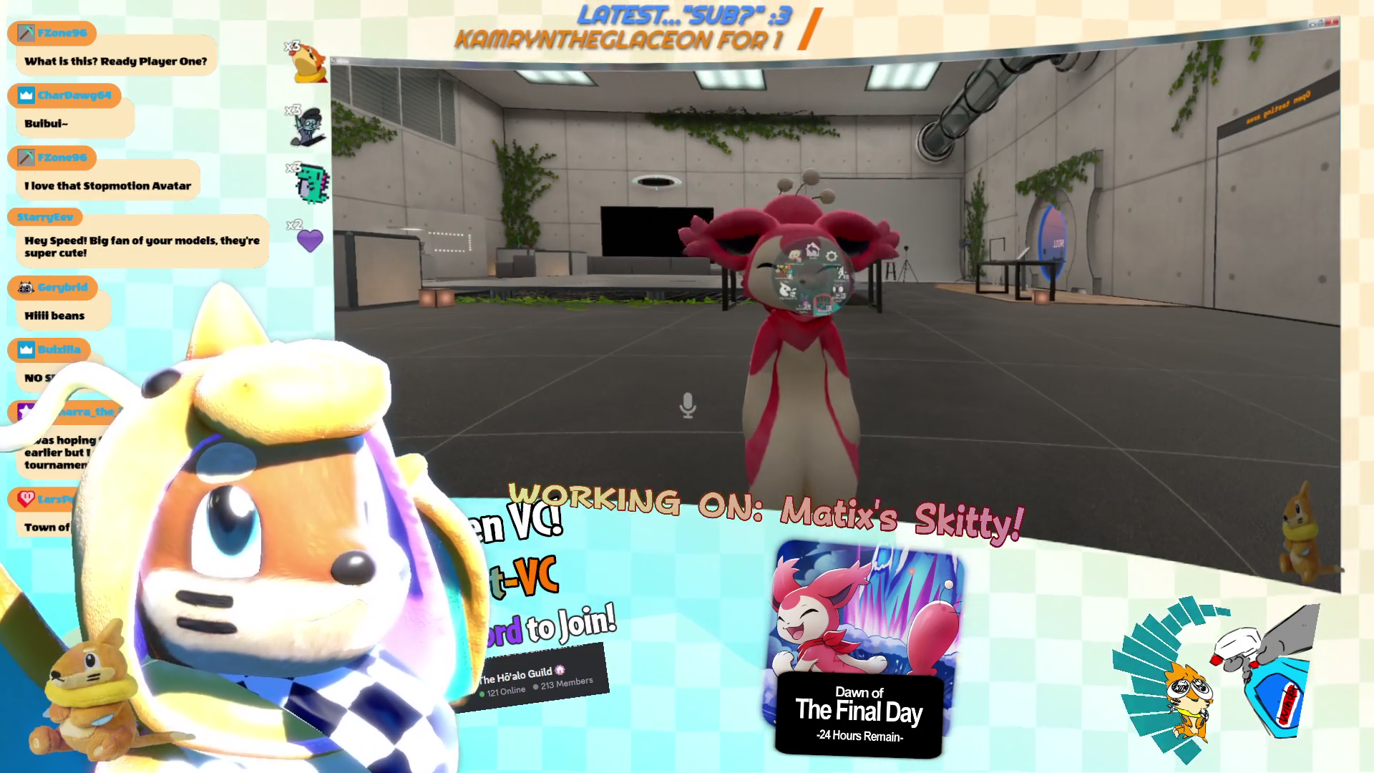
Switch to a closer view of the Skitty avatar in VRChat, then bring up the notes.
key("r")
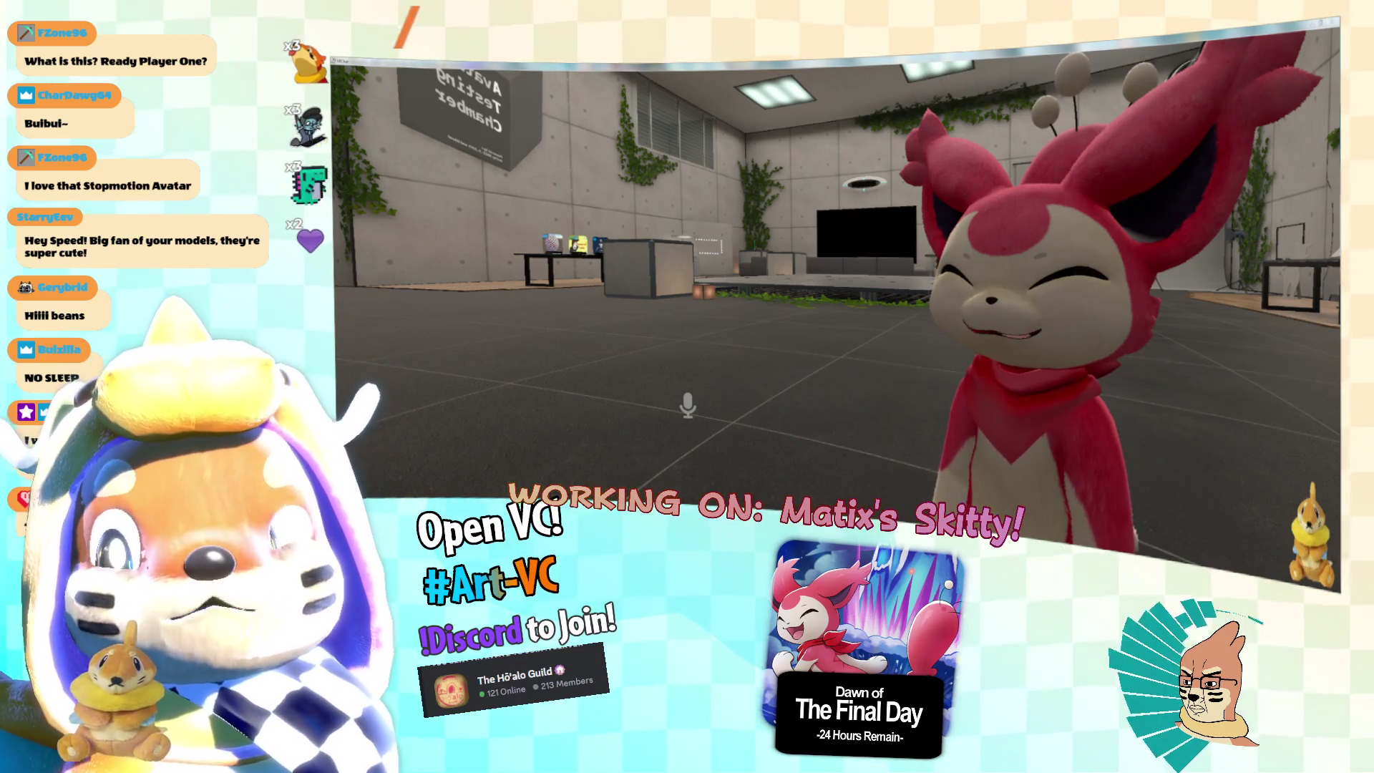
key("alt+Tab")
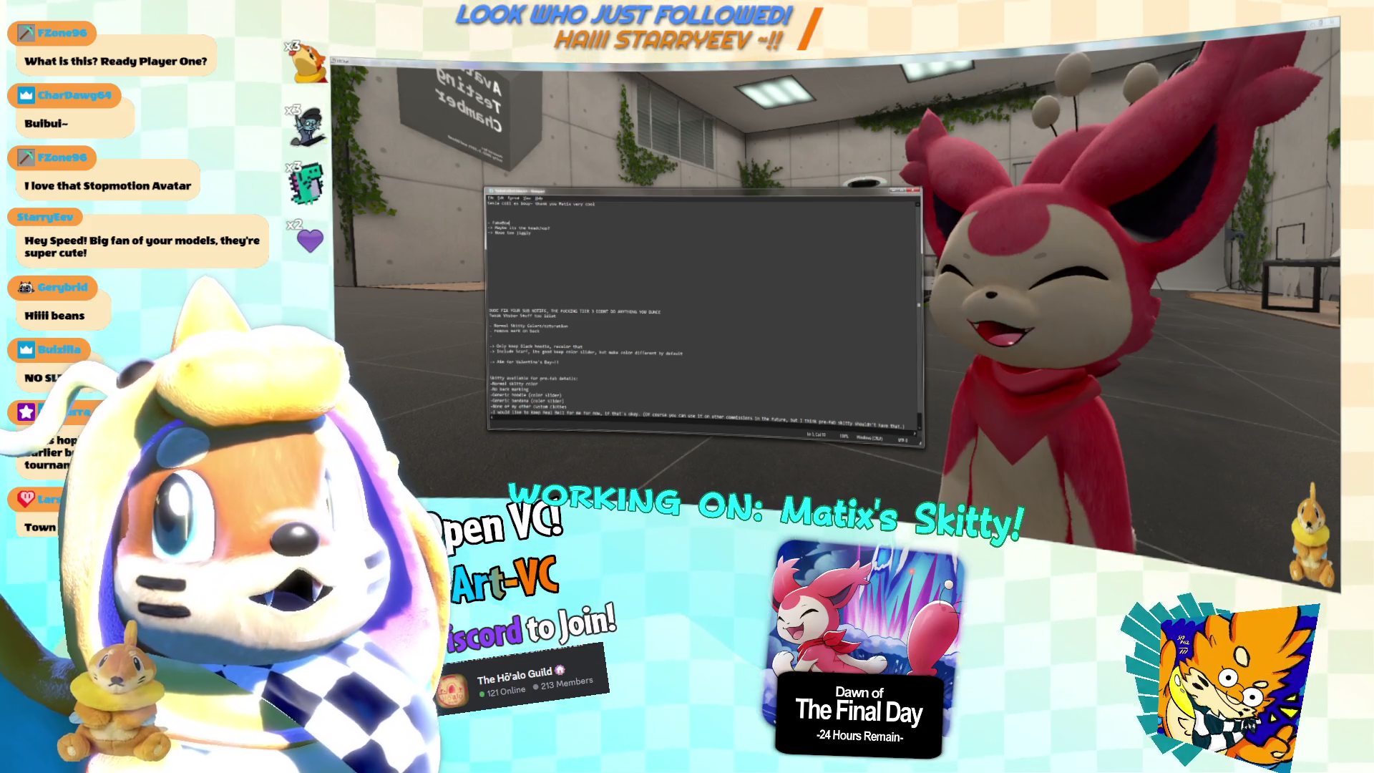
Reword the FakeMatix Headchop note and delete the 'Maybe its the headchop' line.
type("the Physb")
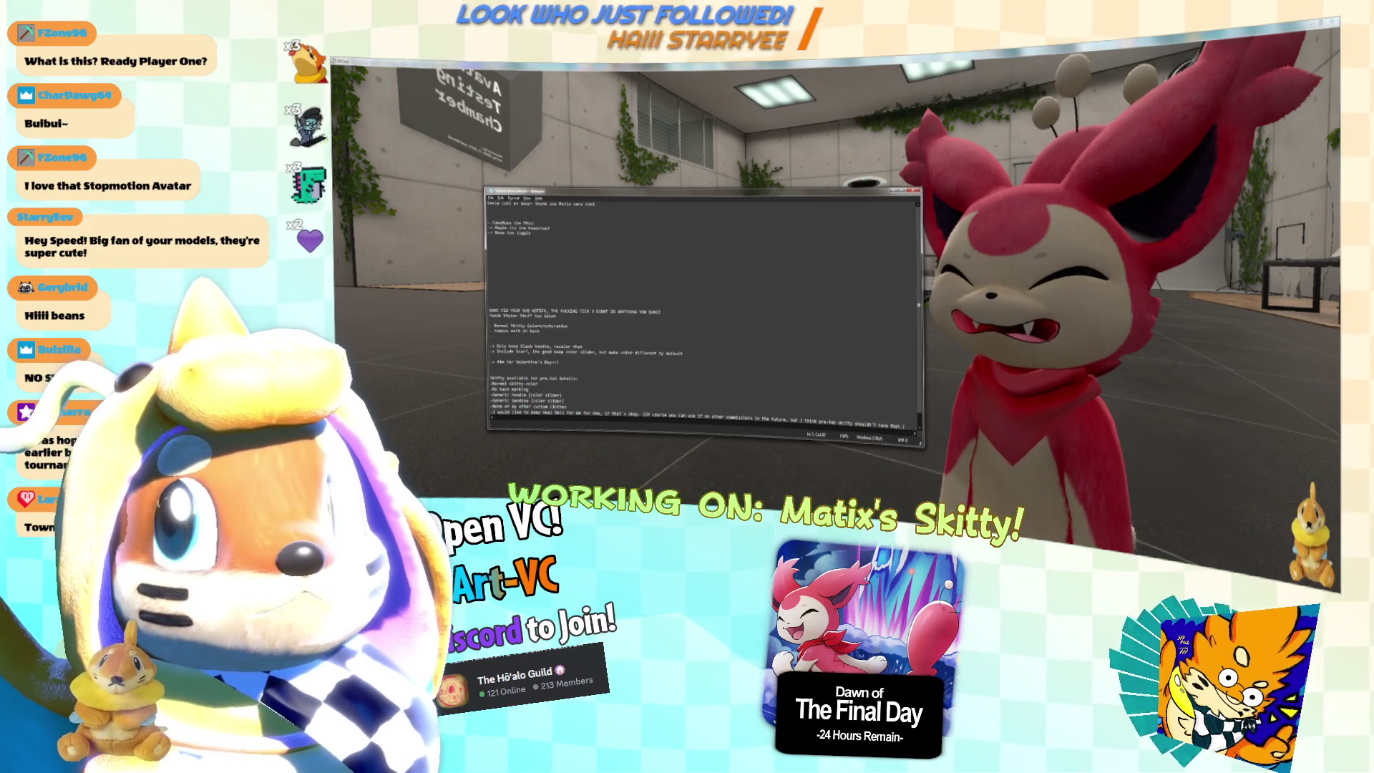
key("BackSpace")
key("BackSpace")
key("BackSpace")
type("Headchop")
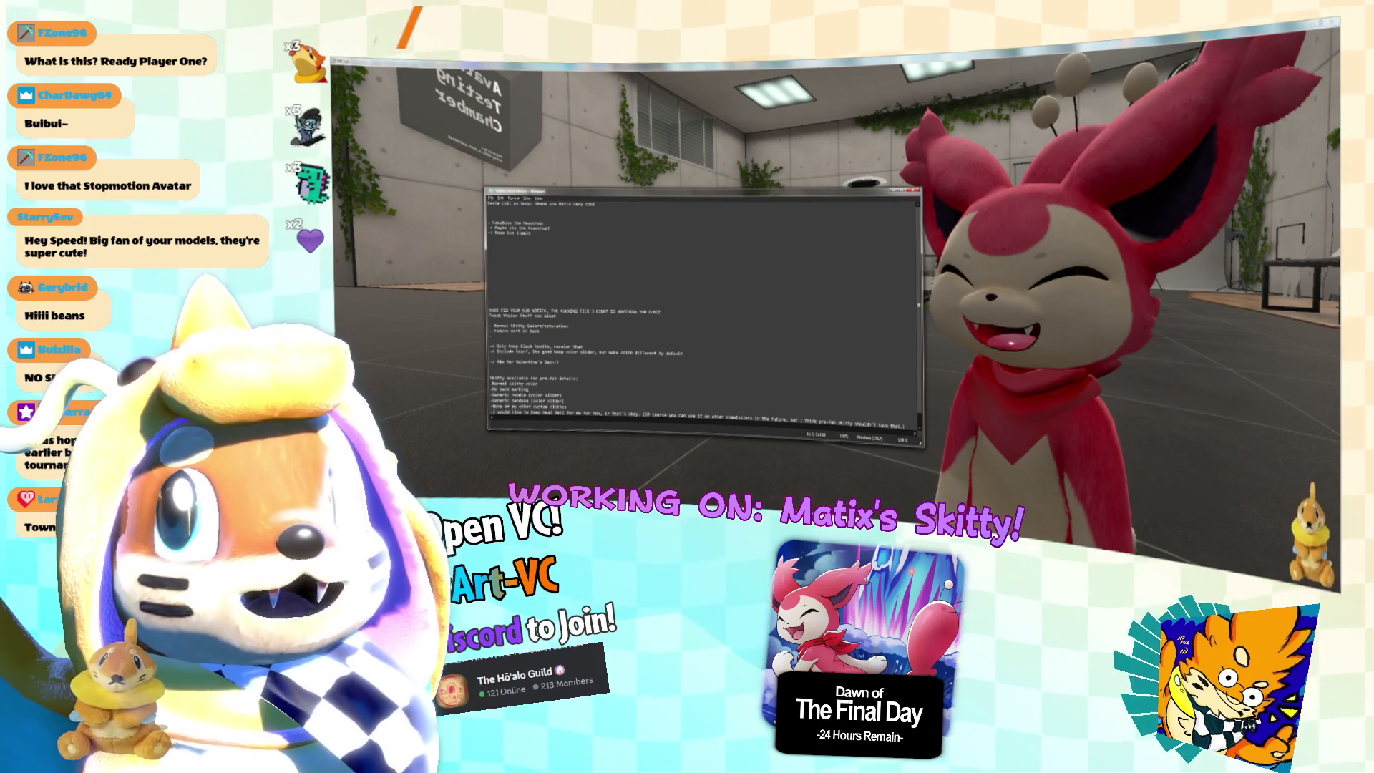
type(" Physbones")
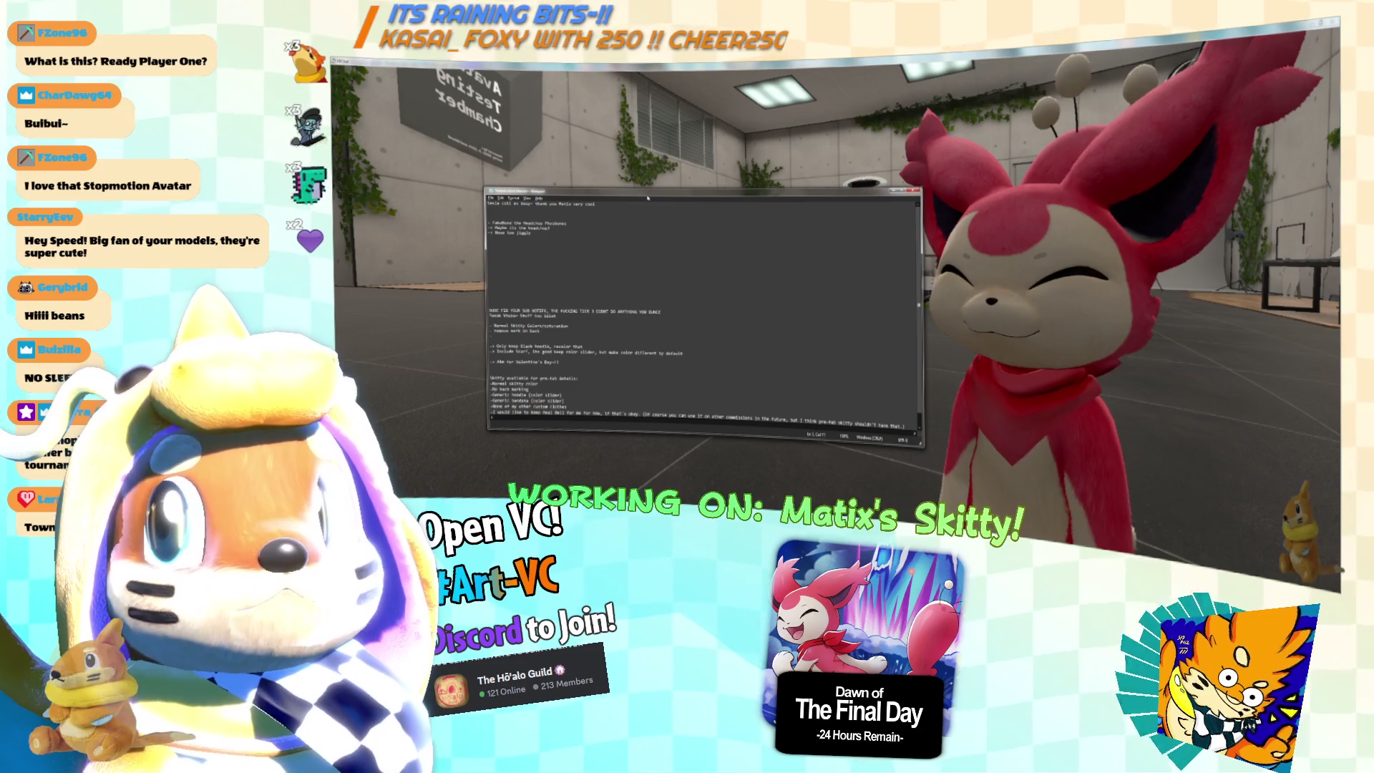
type("o all")
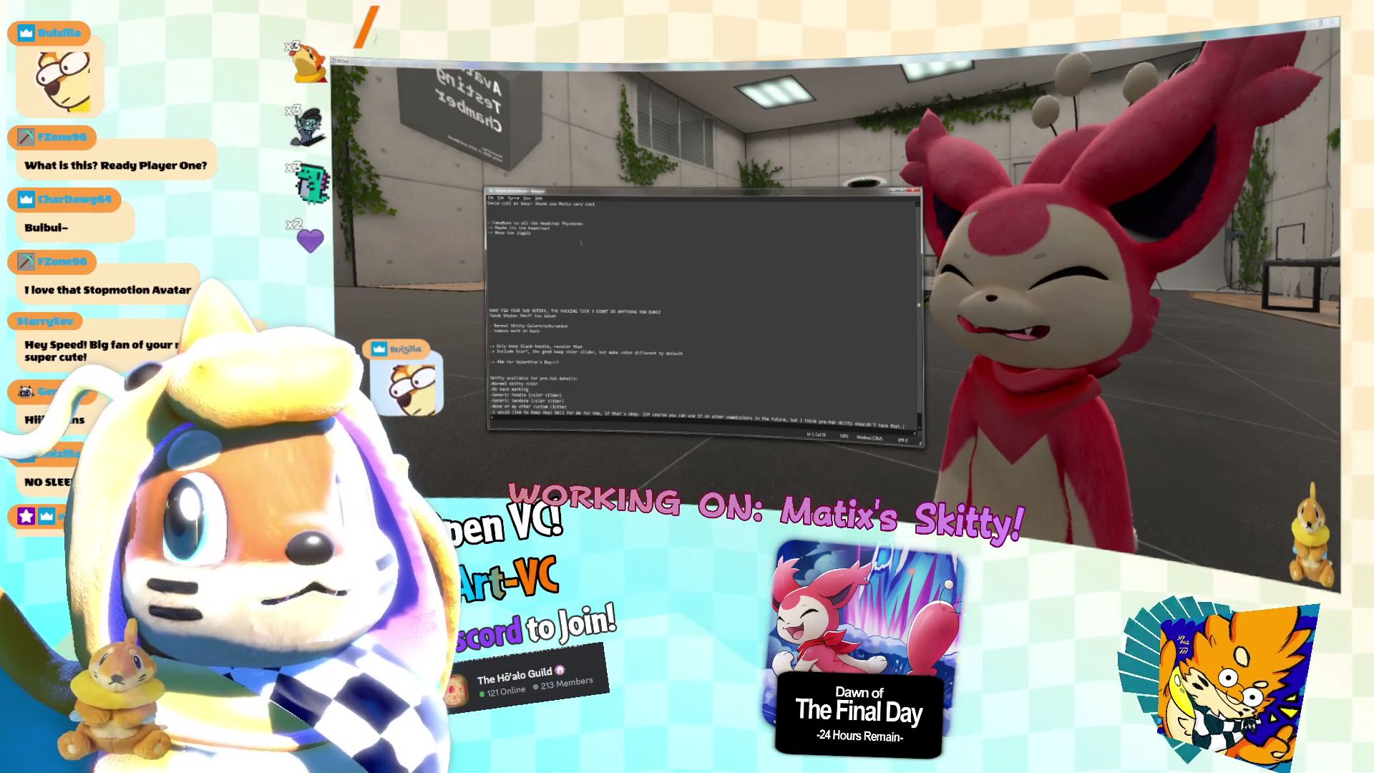
double_click(524, 232)
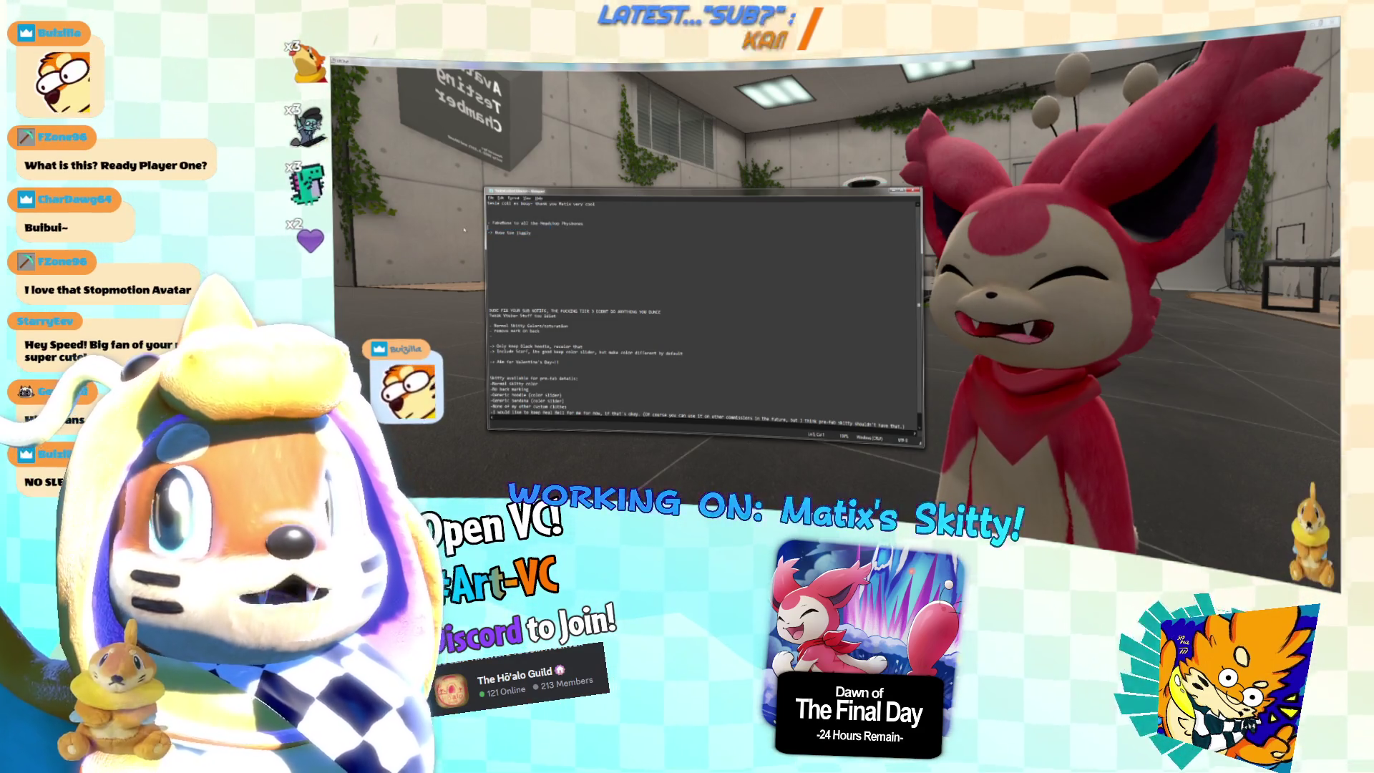
key("BackSpace")
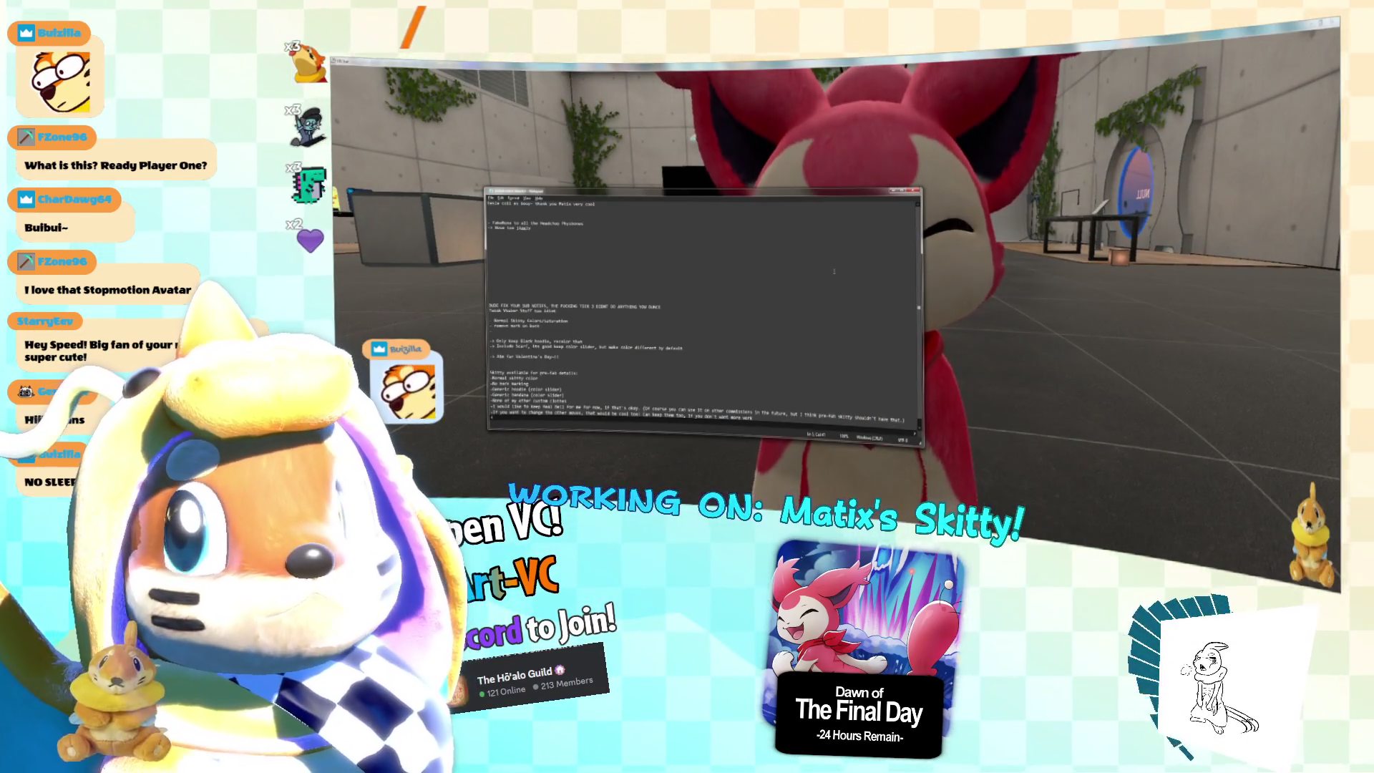
type("Hd")
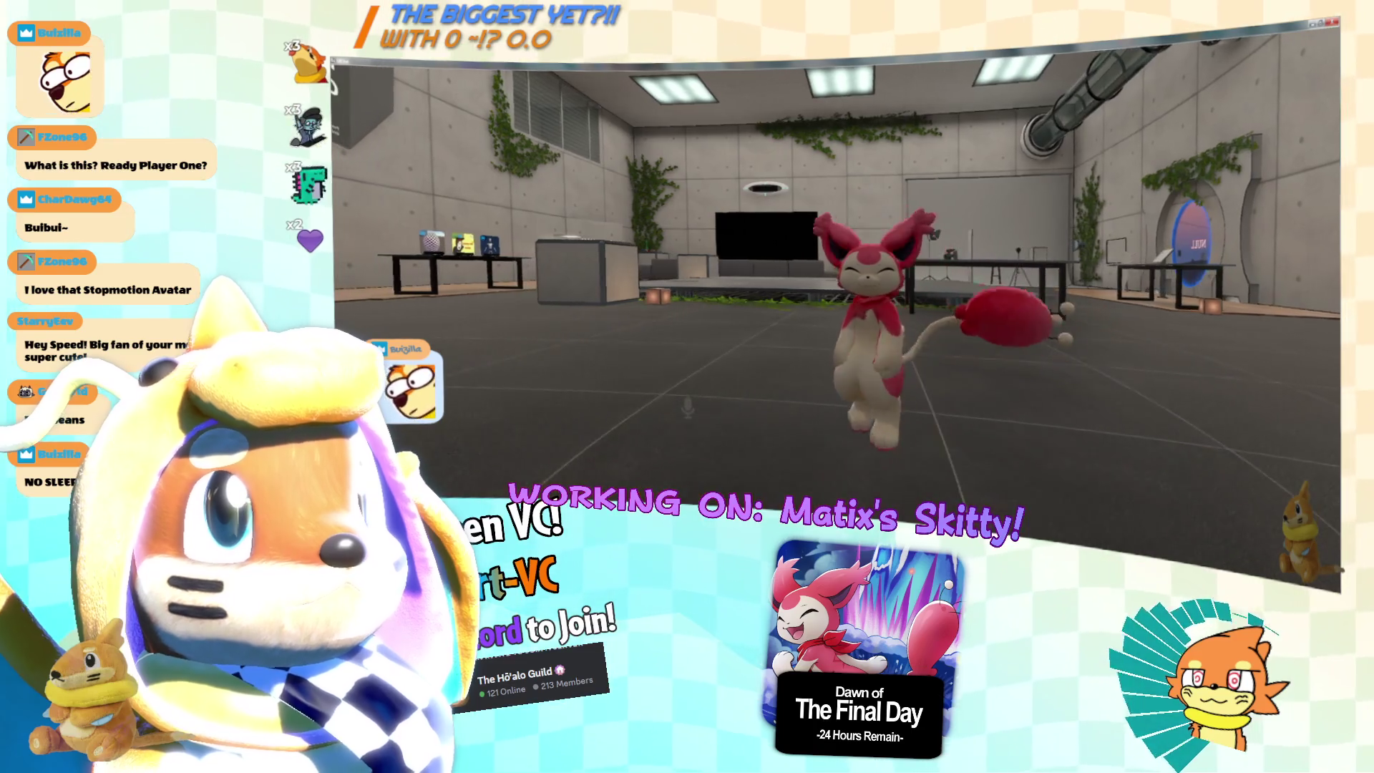
Type 'Tail crazy sensitive' and move that line below the 'Move too jiggly' note.
key("alt+Tab")
key("Return")
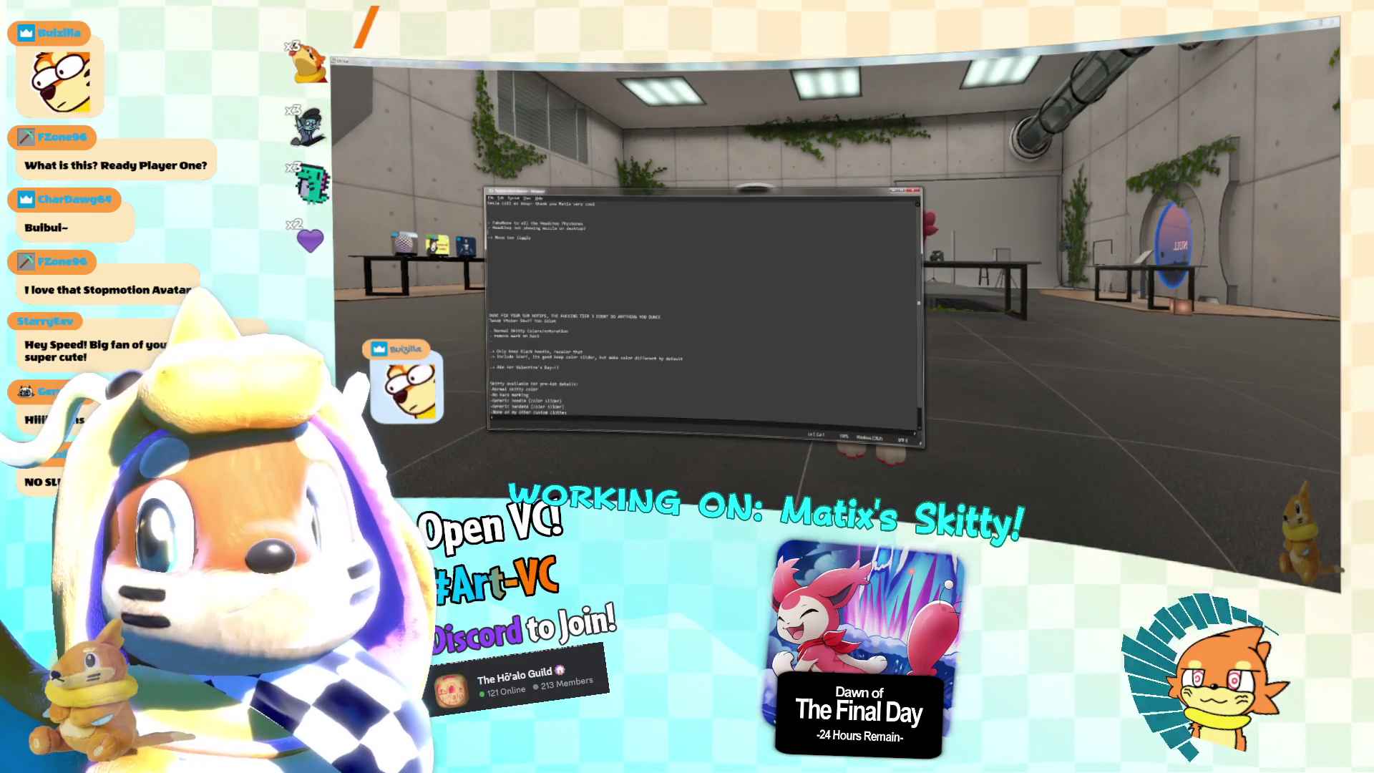
type("- Tail cr")
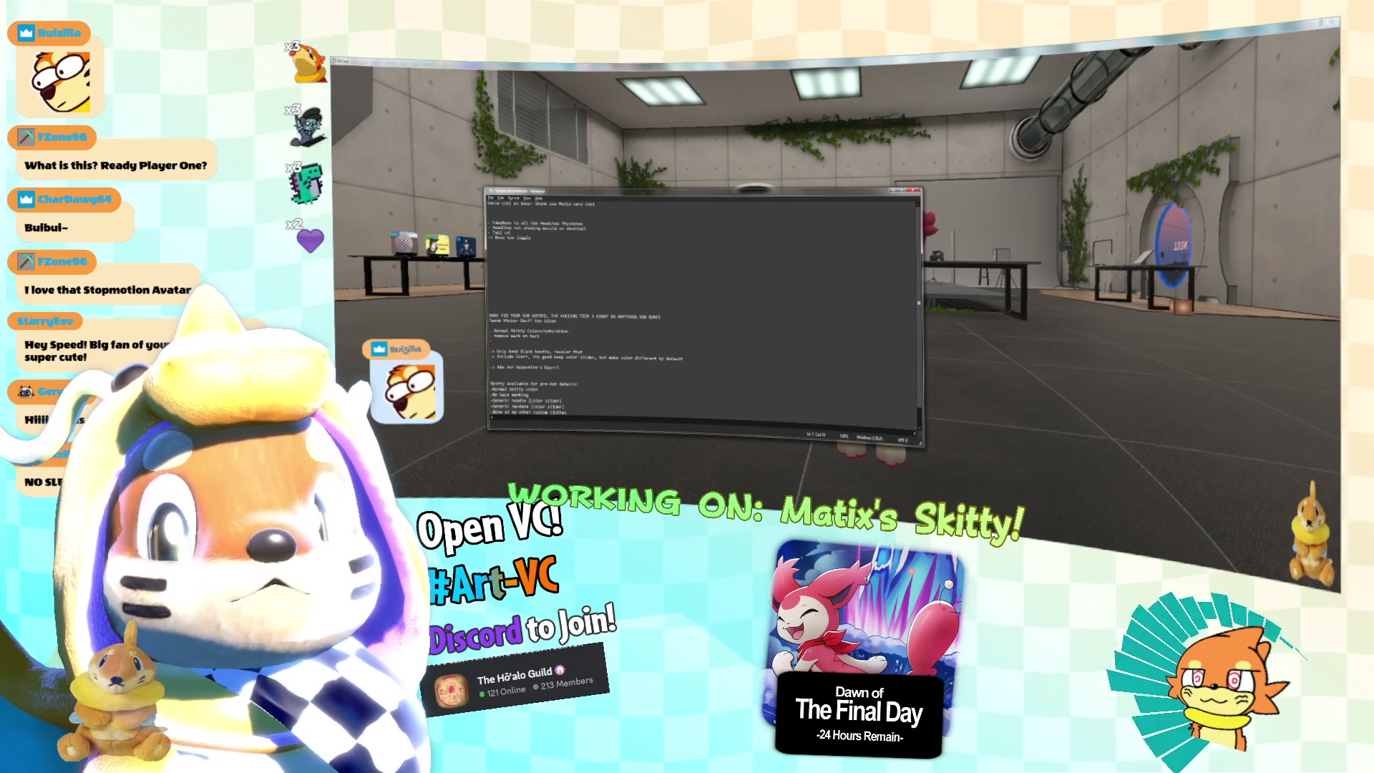
type("azy sensitive")
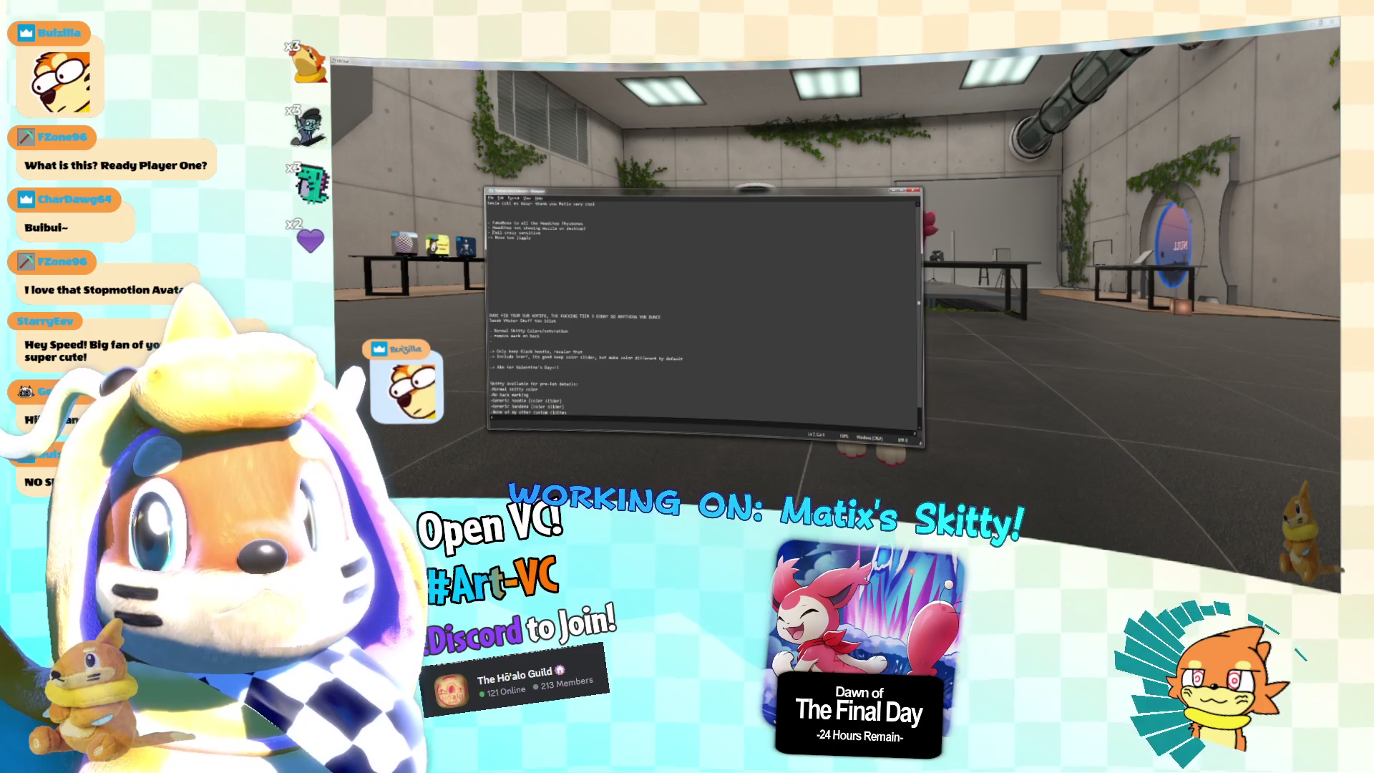
key("shift+Home")
key("ctrl+x")
key("Delete")
key("End")
key("Return")
key("Return")
key("ctrl+v")
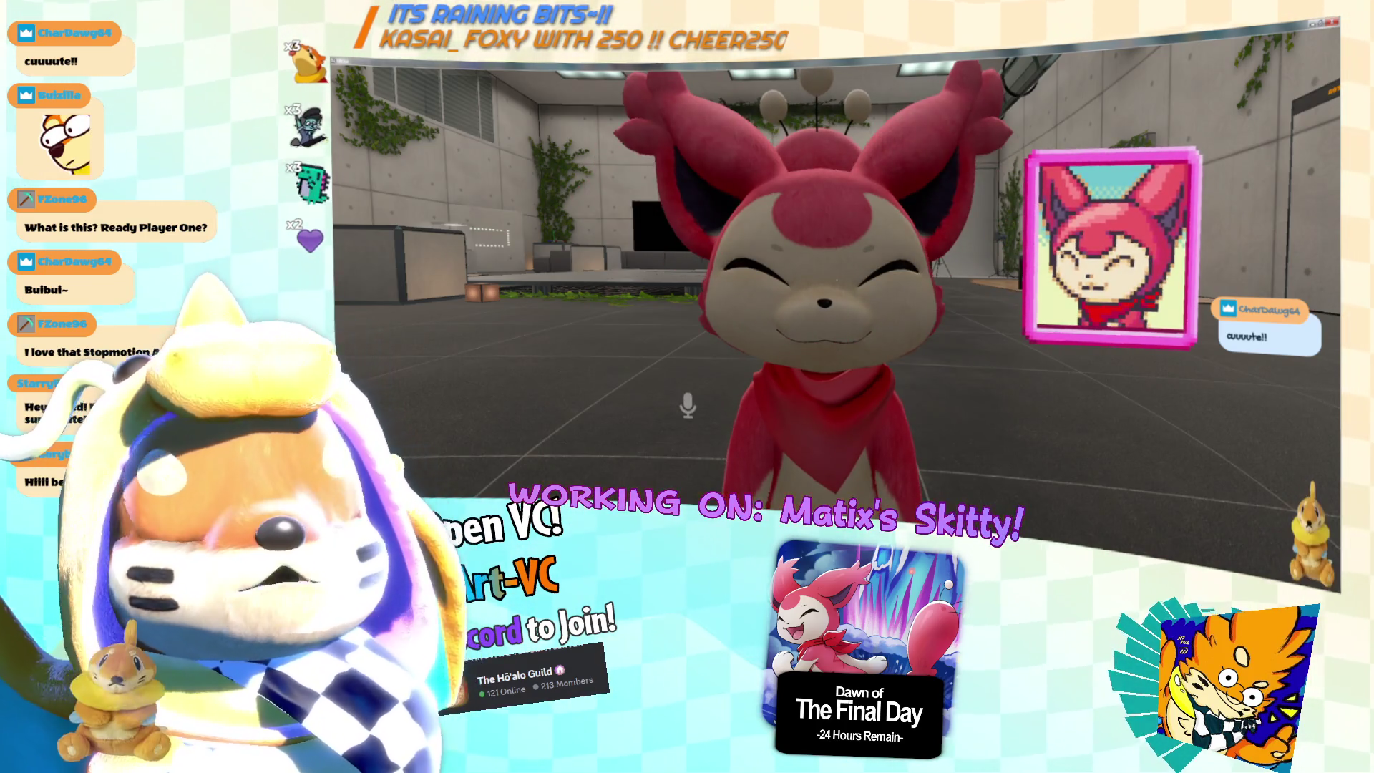
Add a new note line about Left And Right Paw Faces beneath 'Tail crazy sensitive'.
key("alt+Tab")
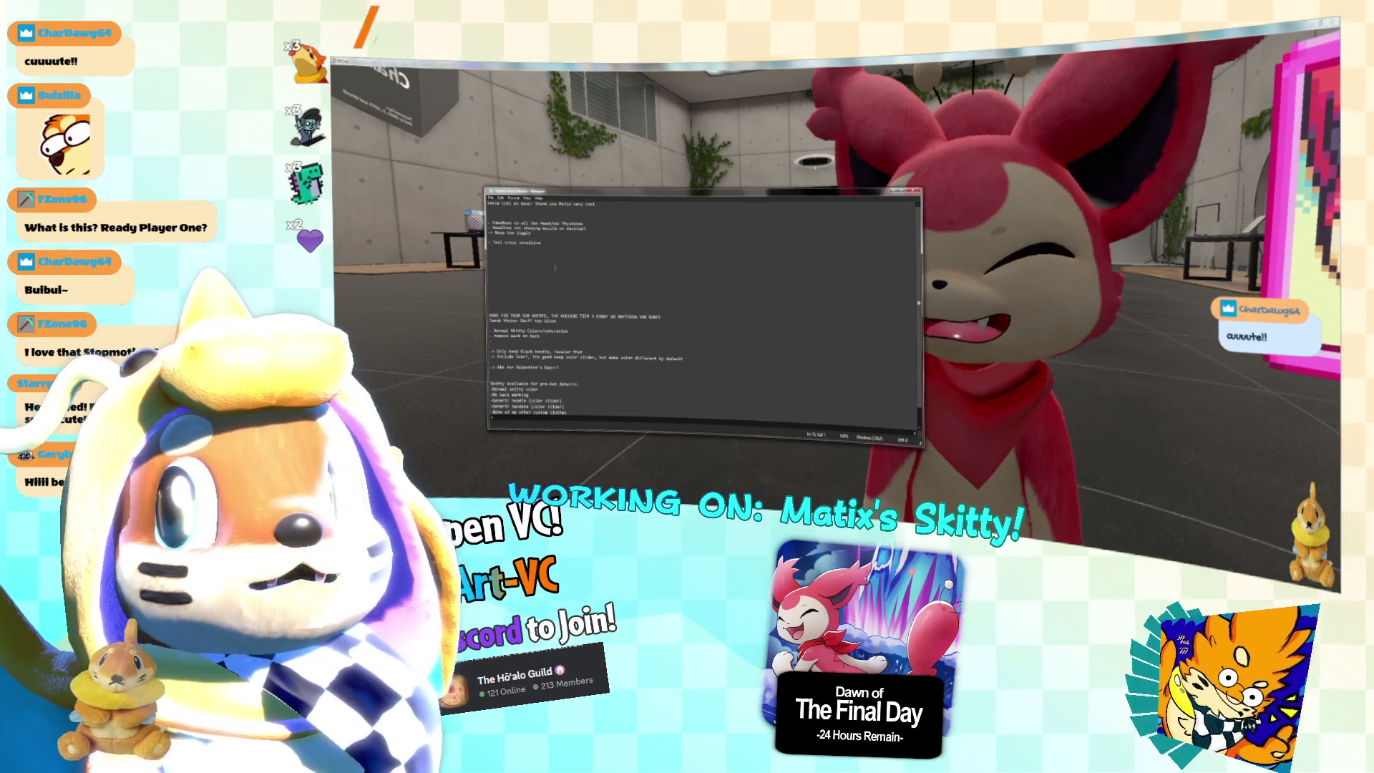
key("Return")
type("- Ed")
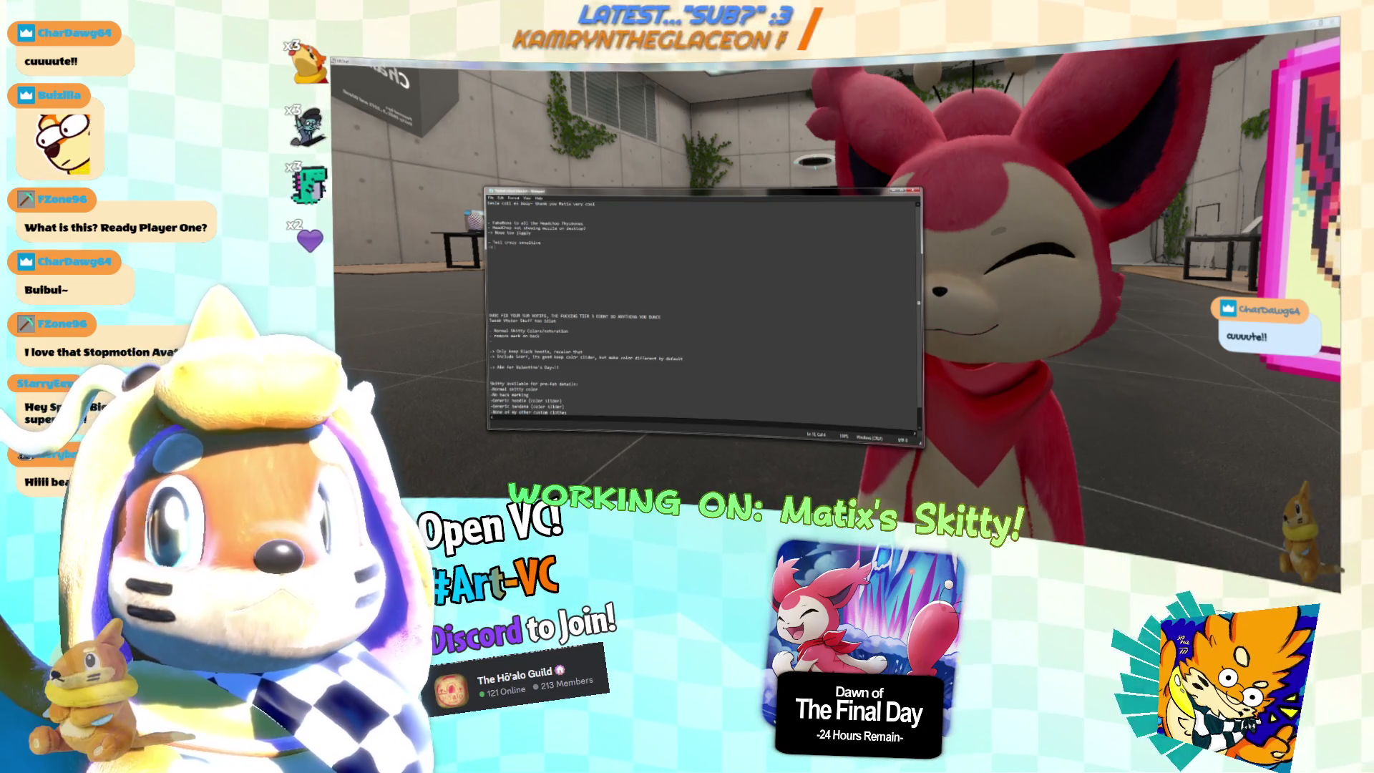
key("BackSpace")
key("BackSpace")
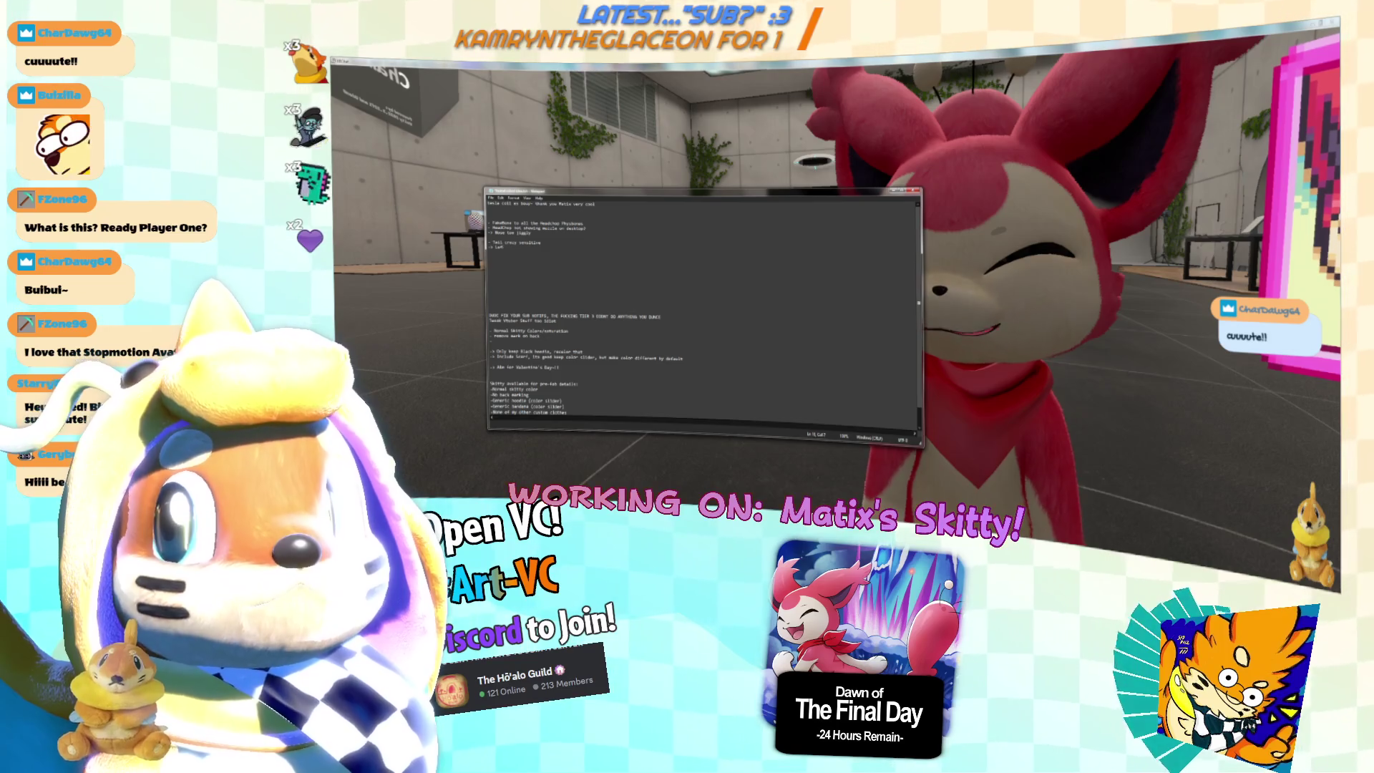
key("Return")
type("Lufufu")
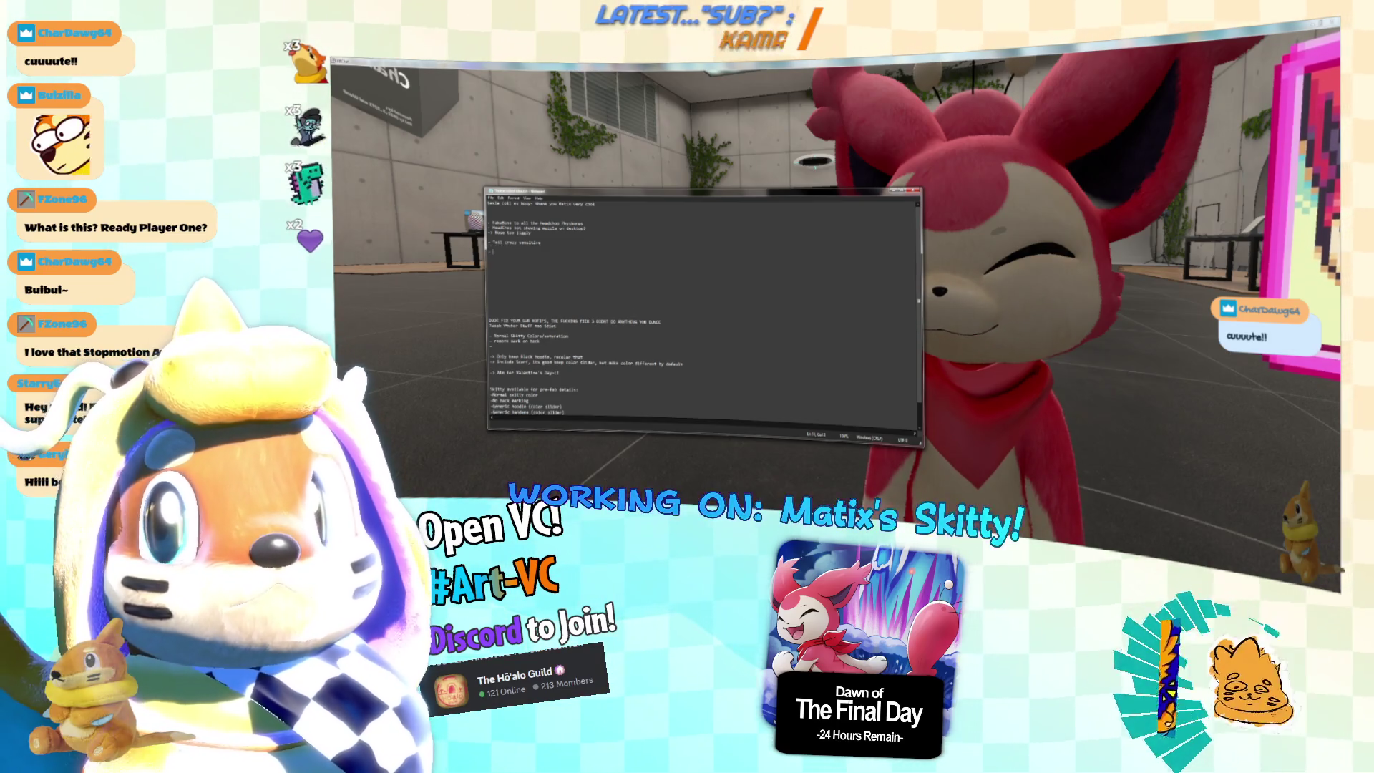
type(" Food")
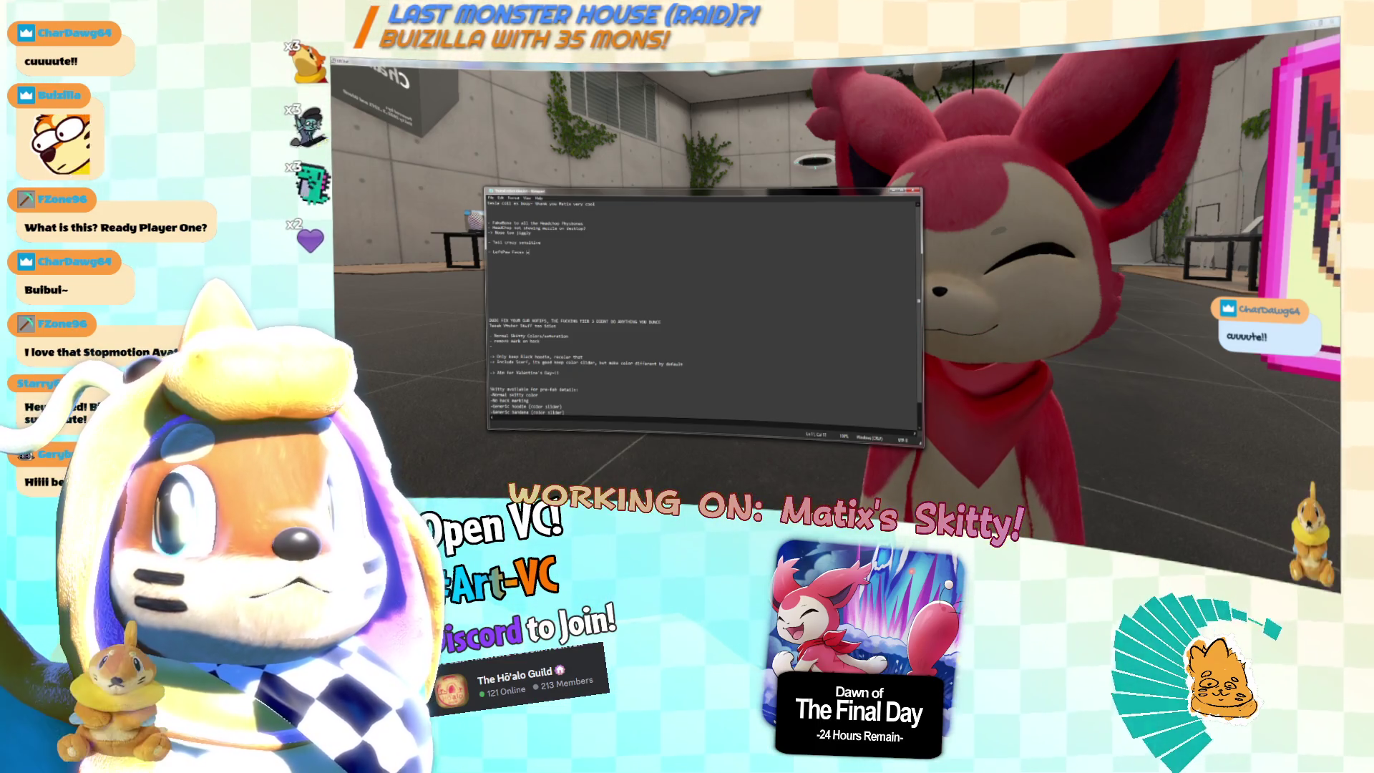
type("on")
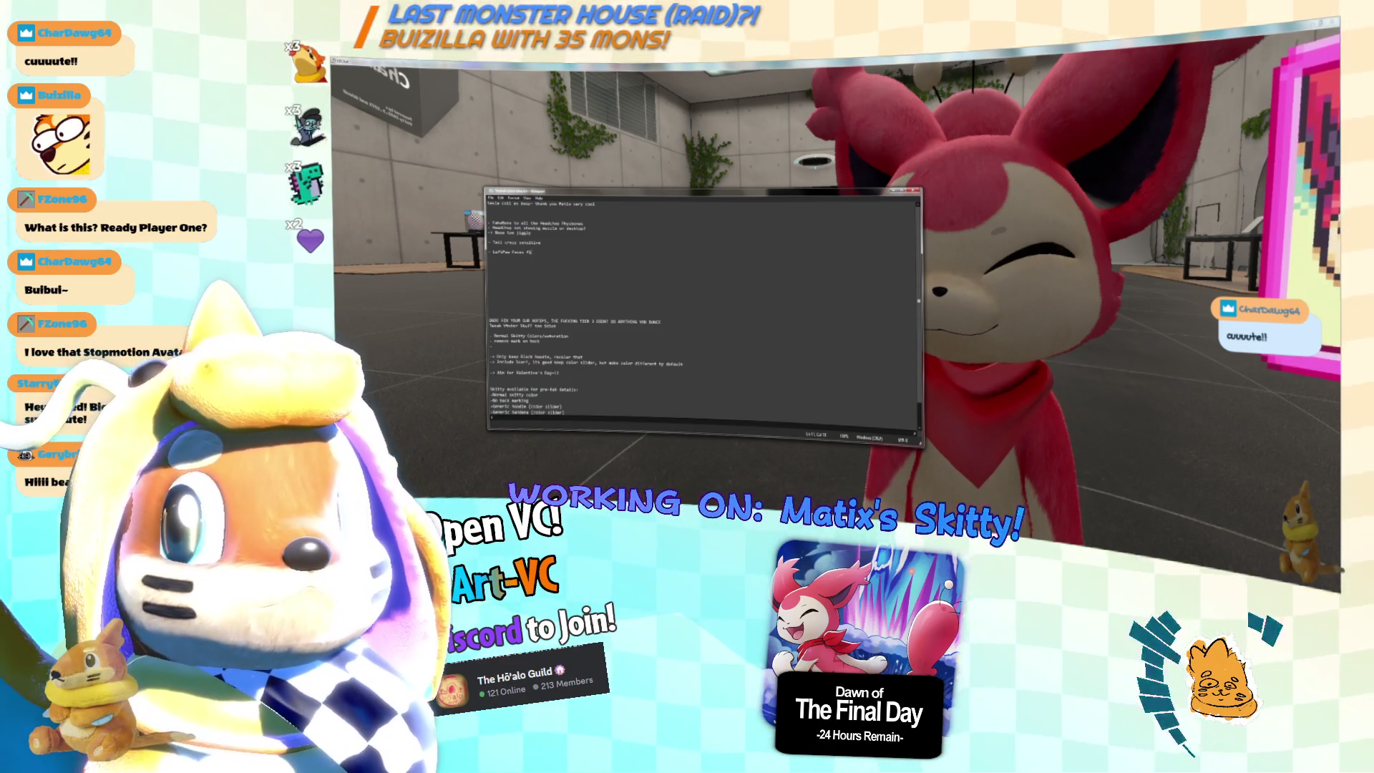
type("ght with Lef")
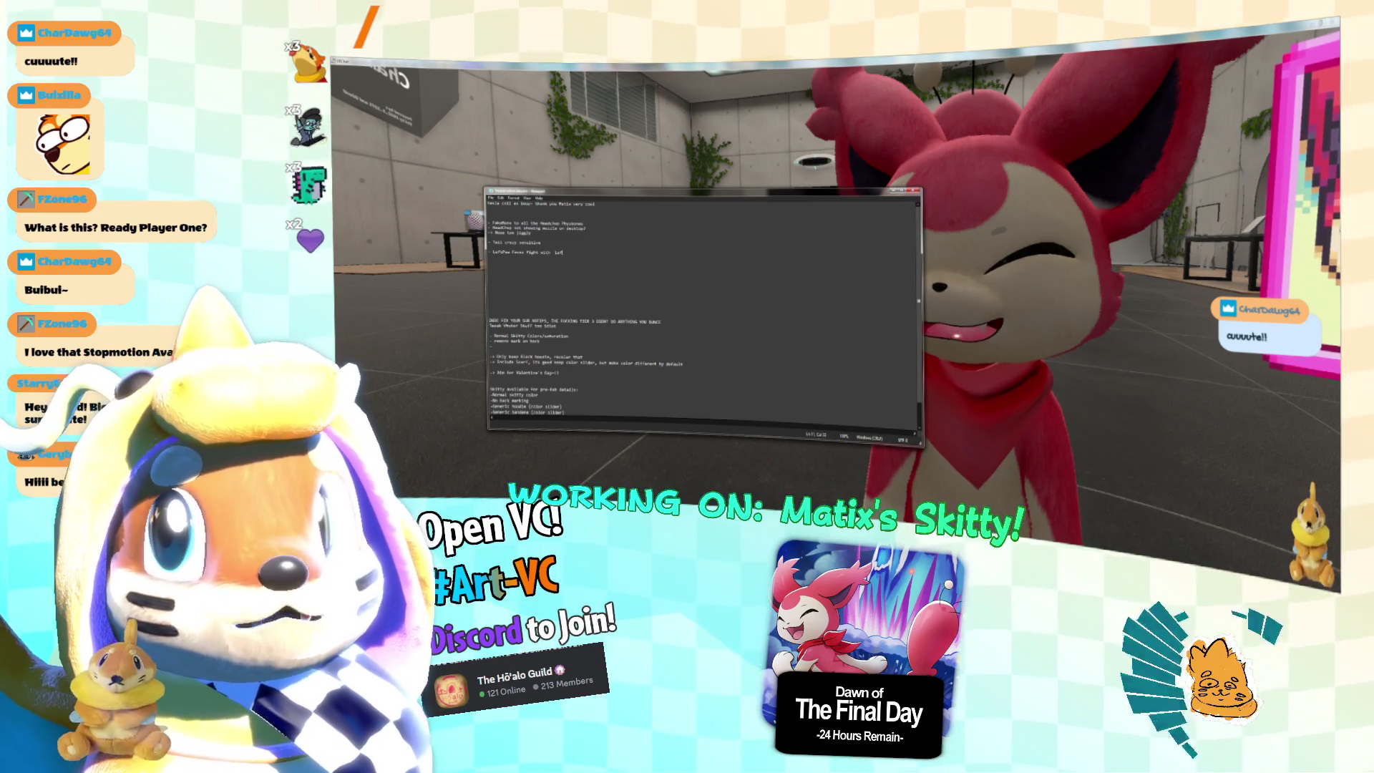
type("t And Right Paw")
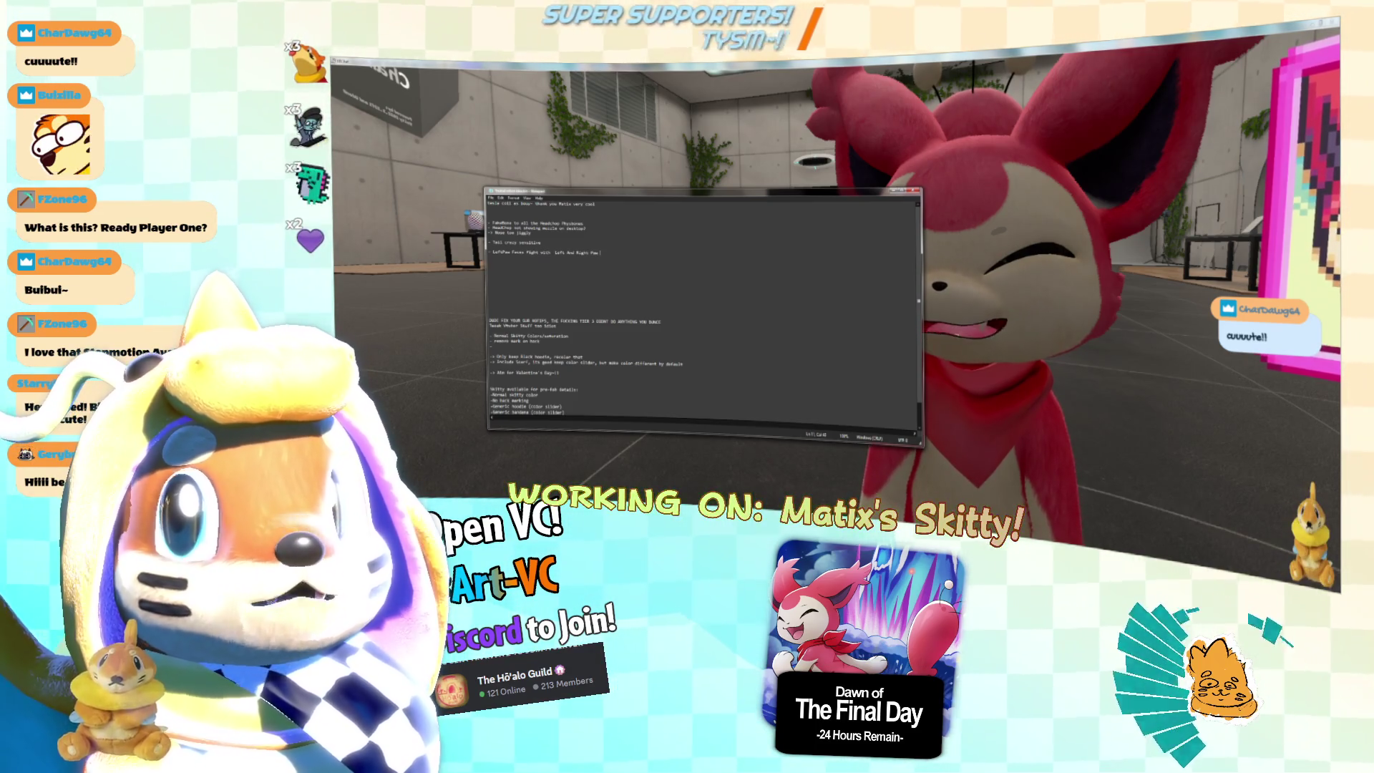
type(" Faces")
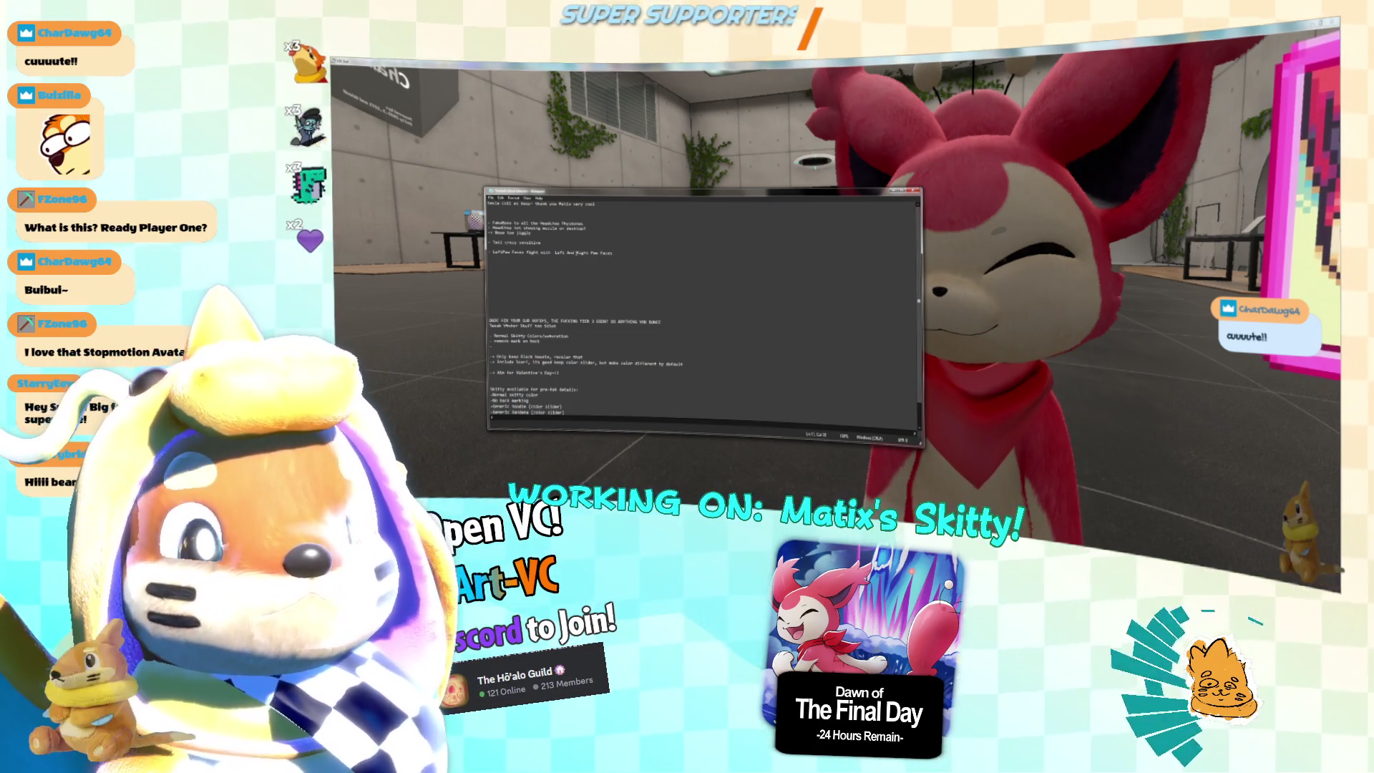
type("-")
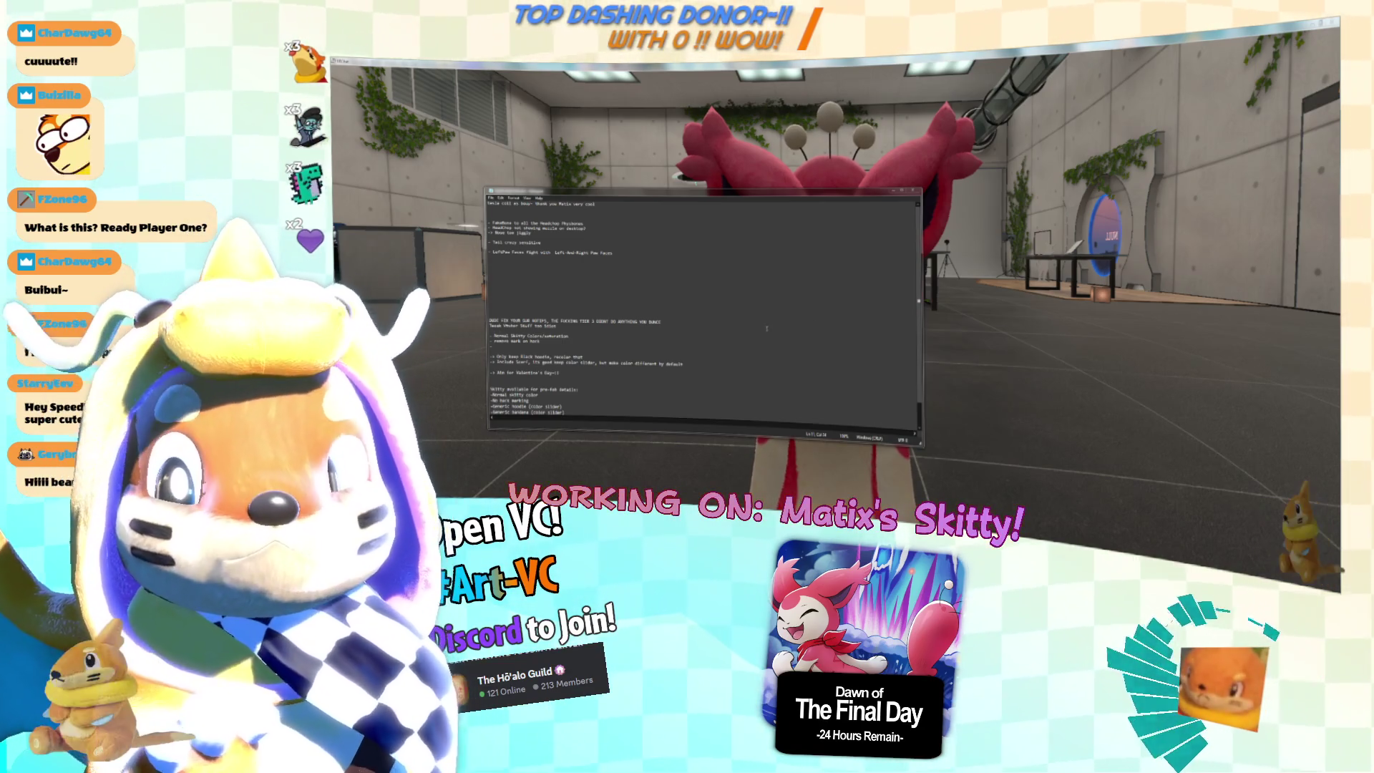
Test expressions in VRChat's Action Menu, then type new observation lines below the paw faces note.
key("alt+Tab")
key("r")
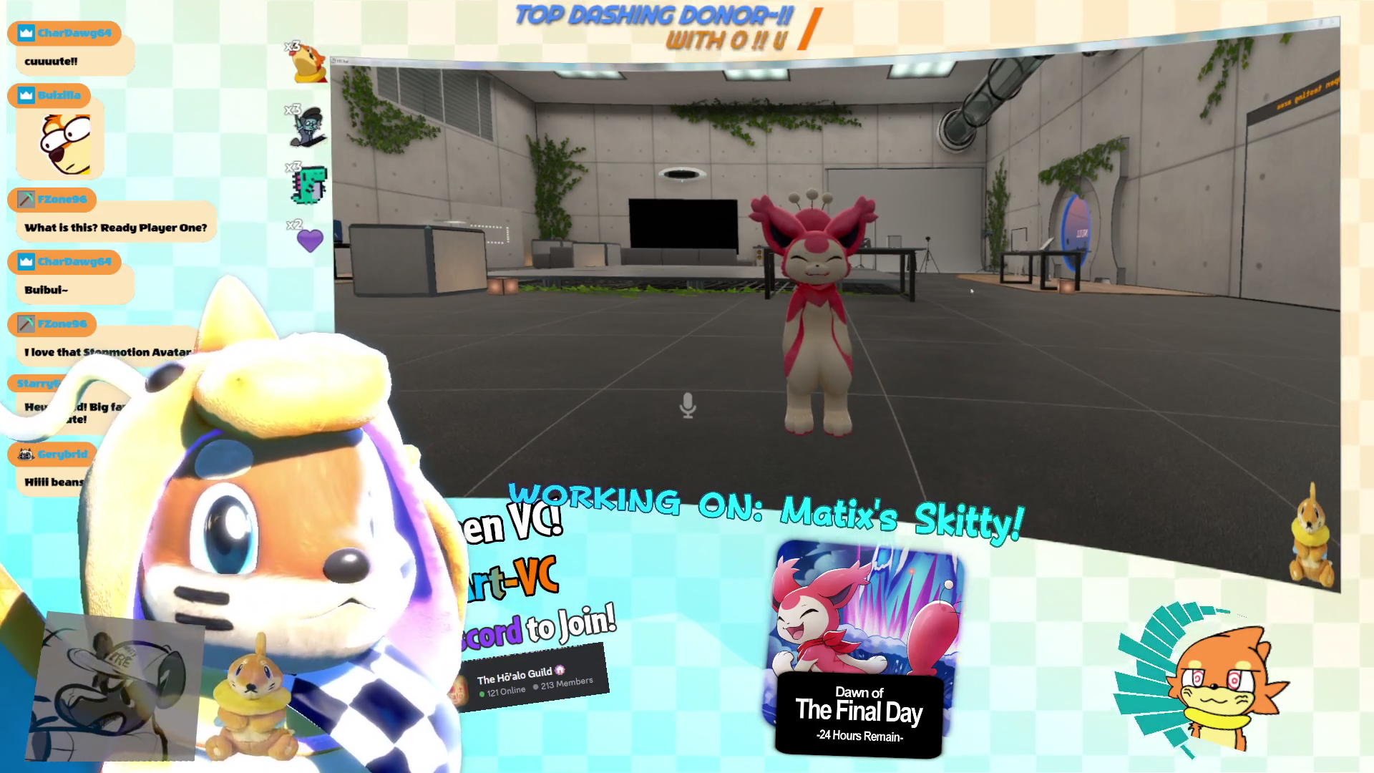
key("alt+Tab")
key("alt+Tab")
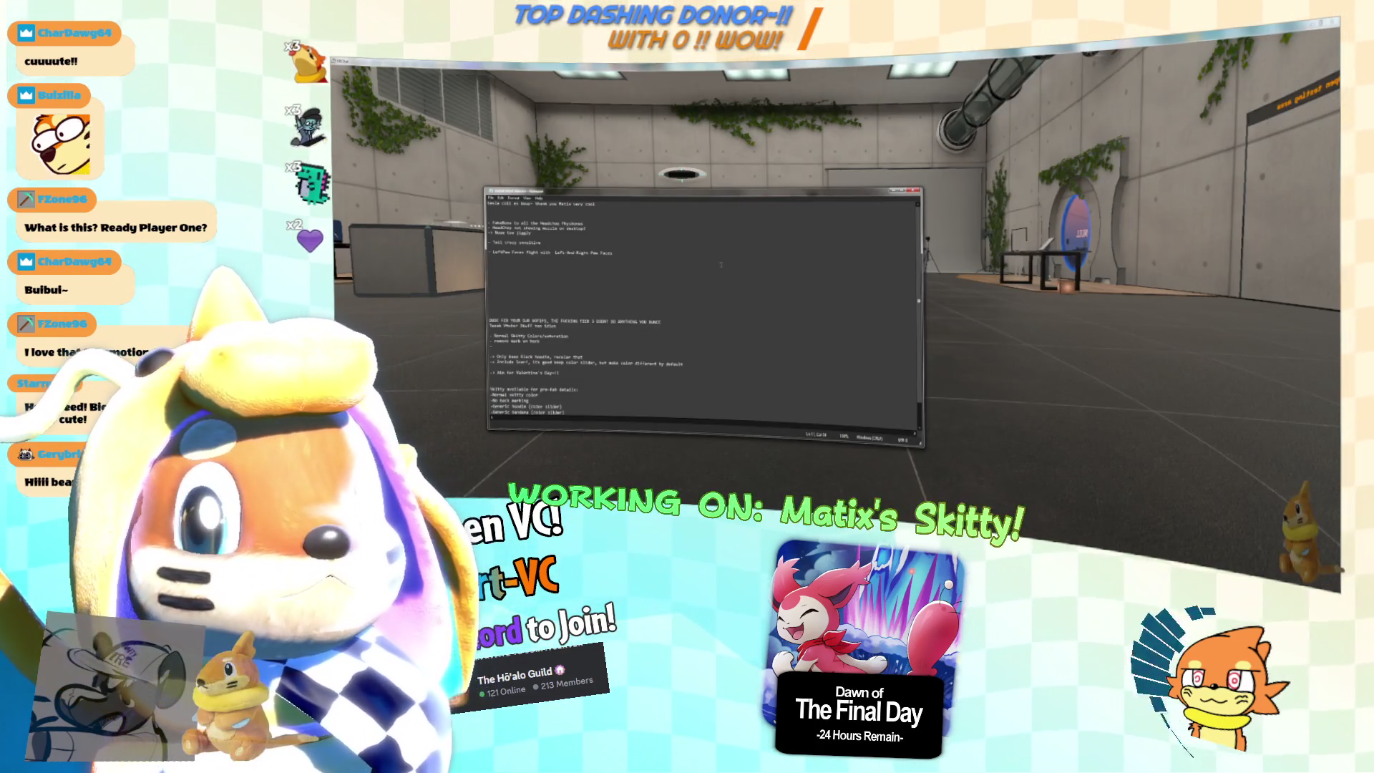
key("Return")
key("Return")
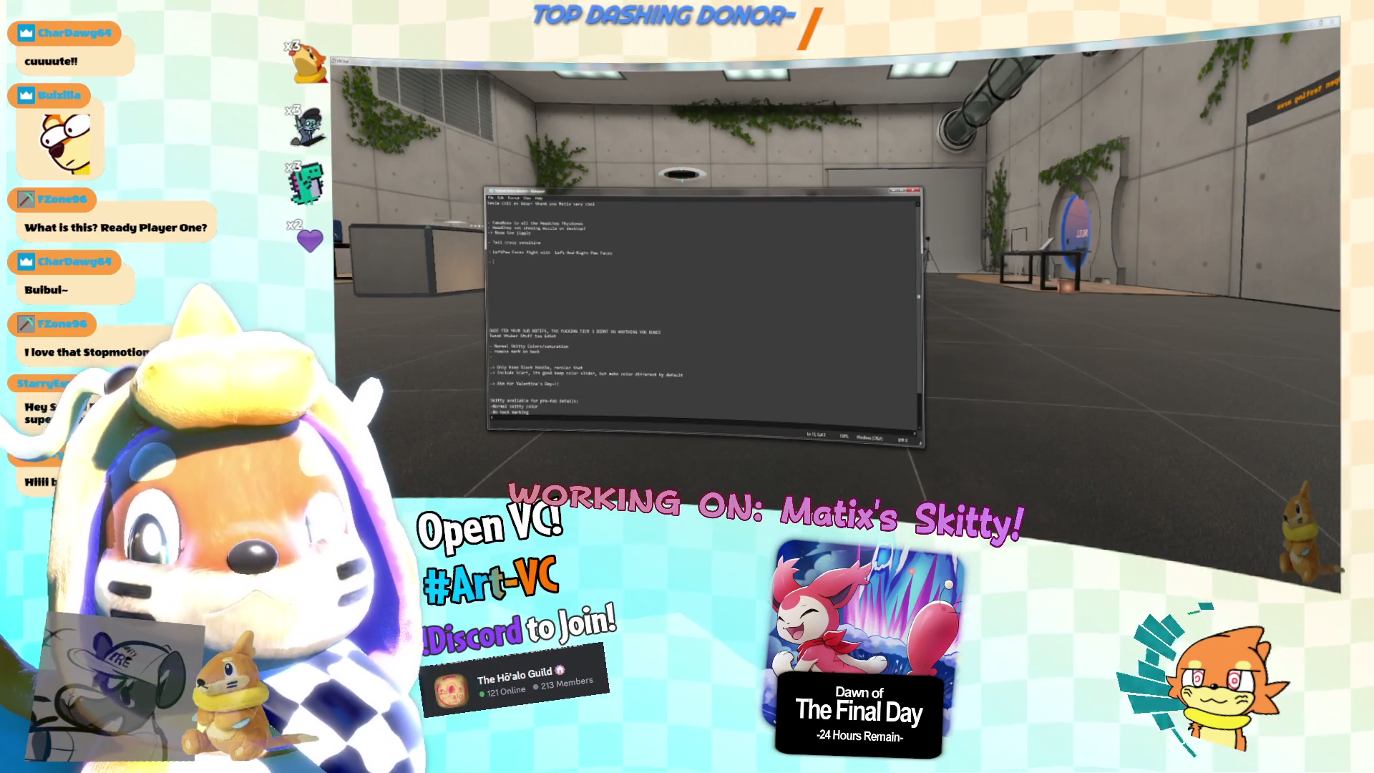
type("Did")
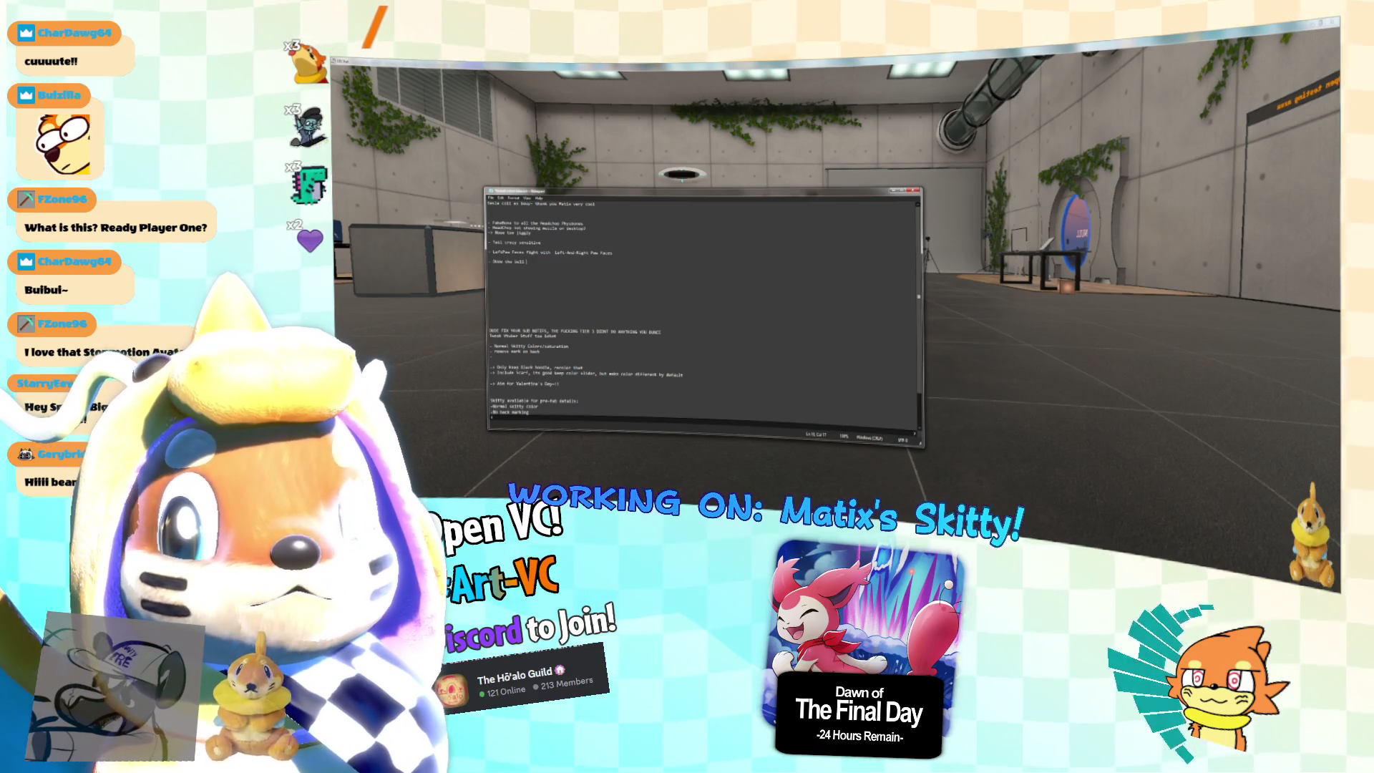
type("CKED UP")
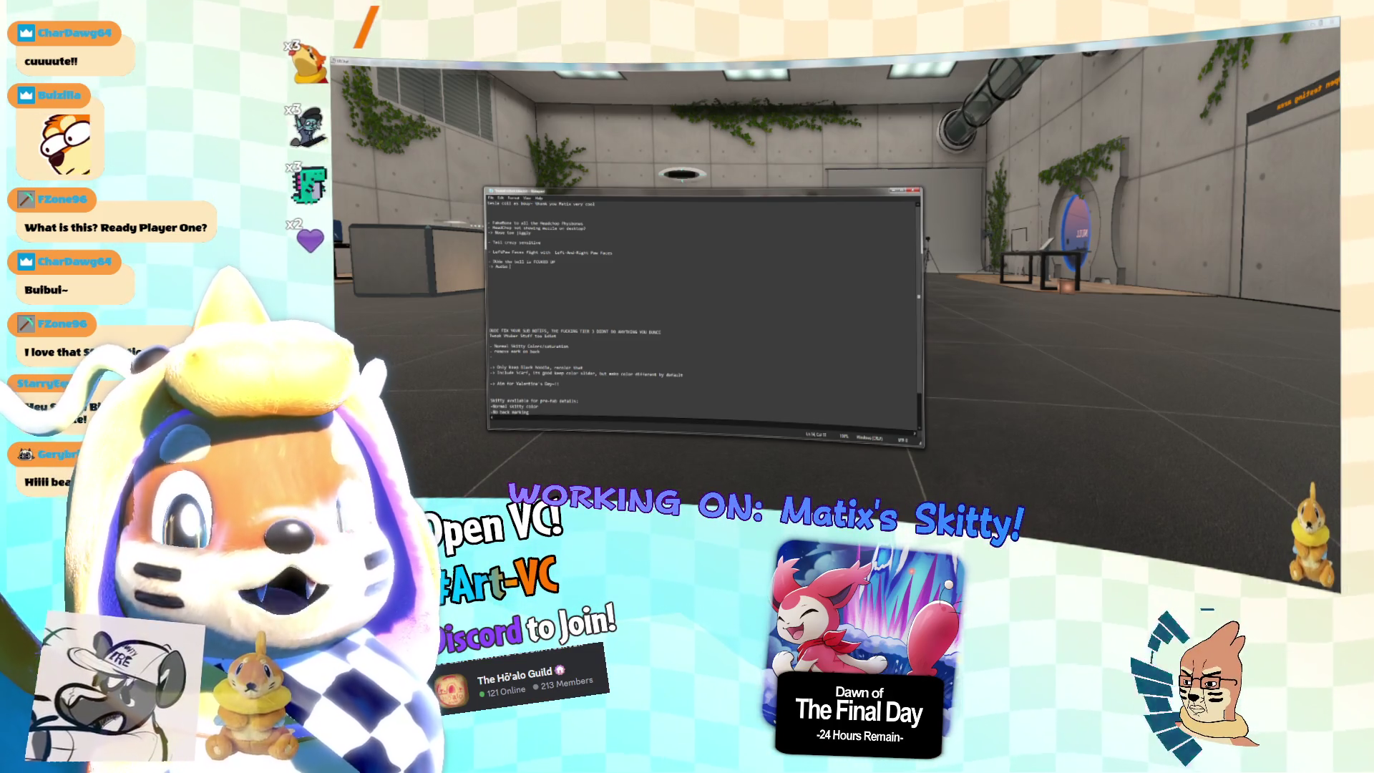
type(", hardly any audio cooldown lol")
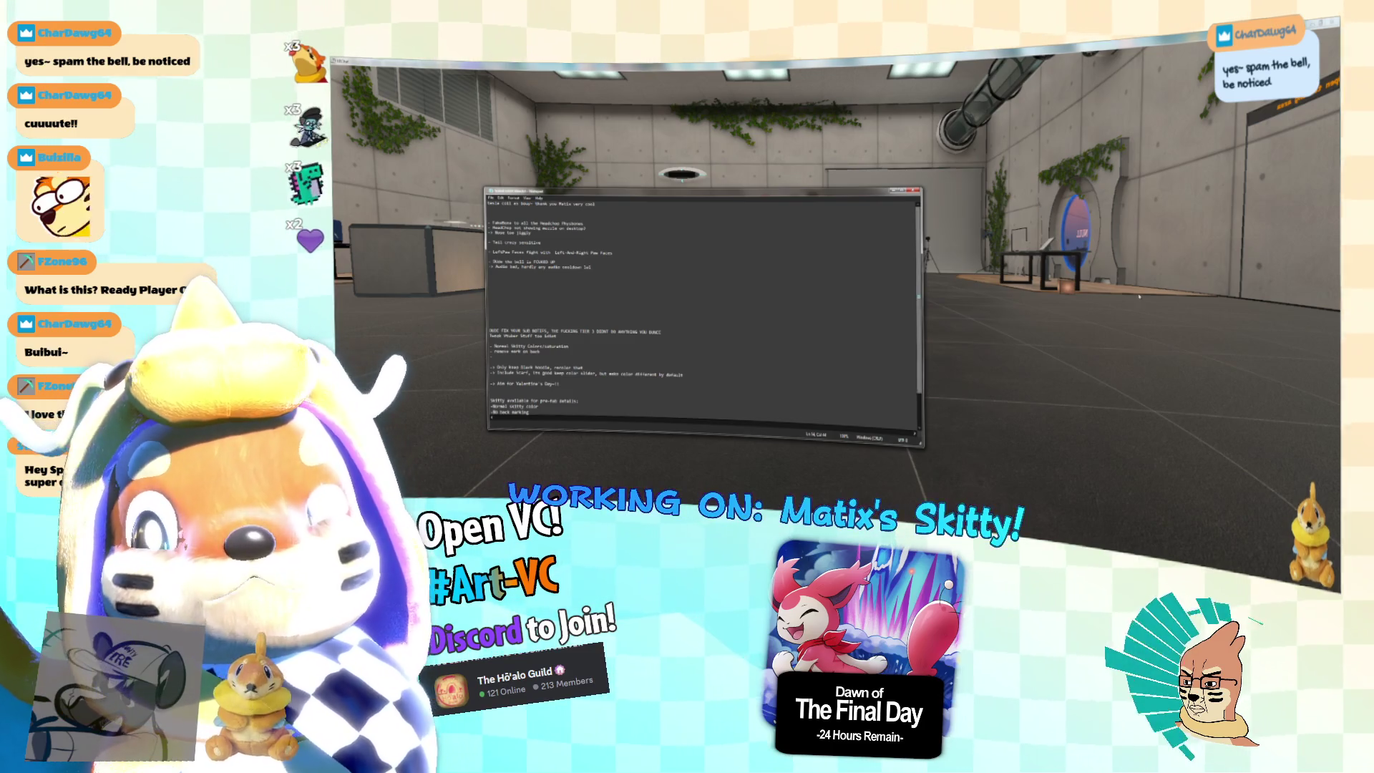
key("alt+Tab")
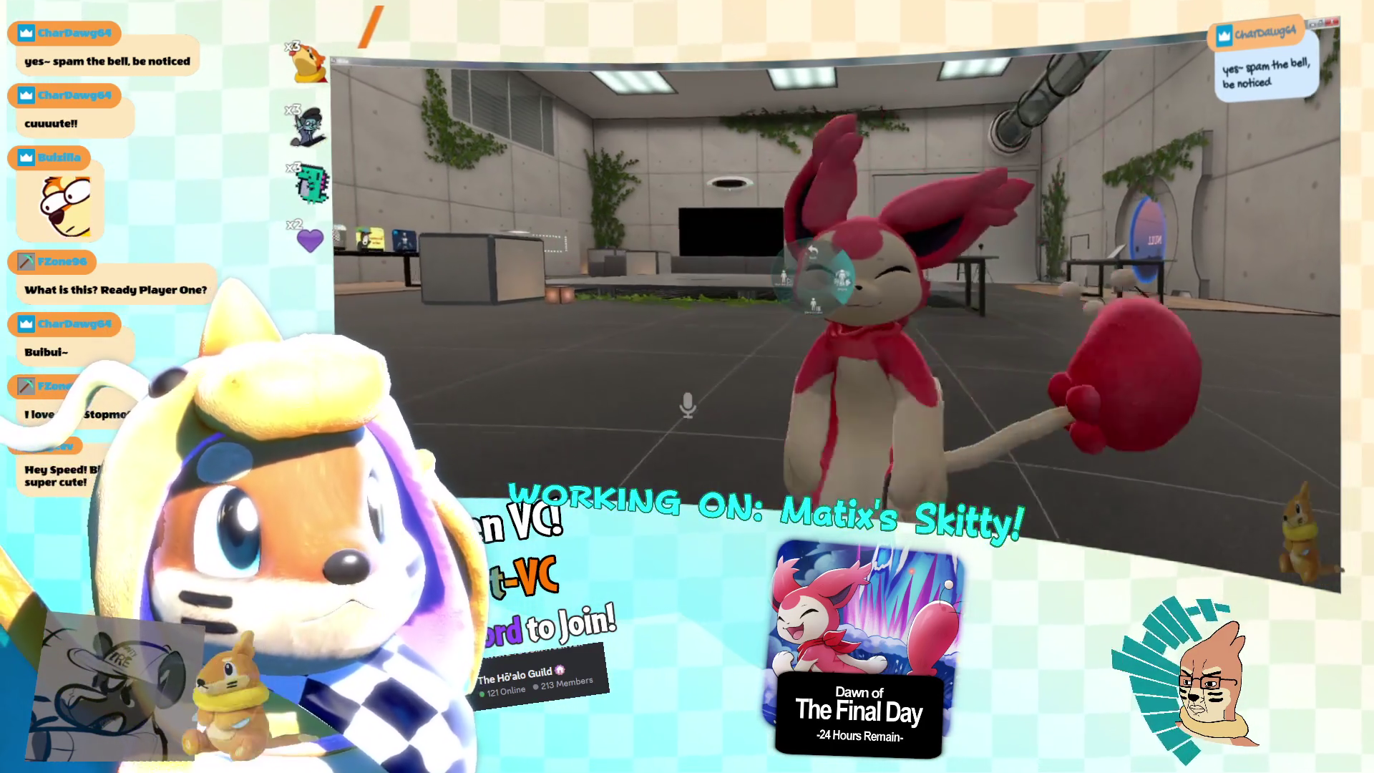
Glance at the notes, then return to VRChat and open the Skitty avatar's Action Menu.
key("alt+Tab")
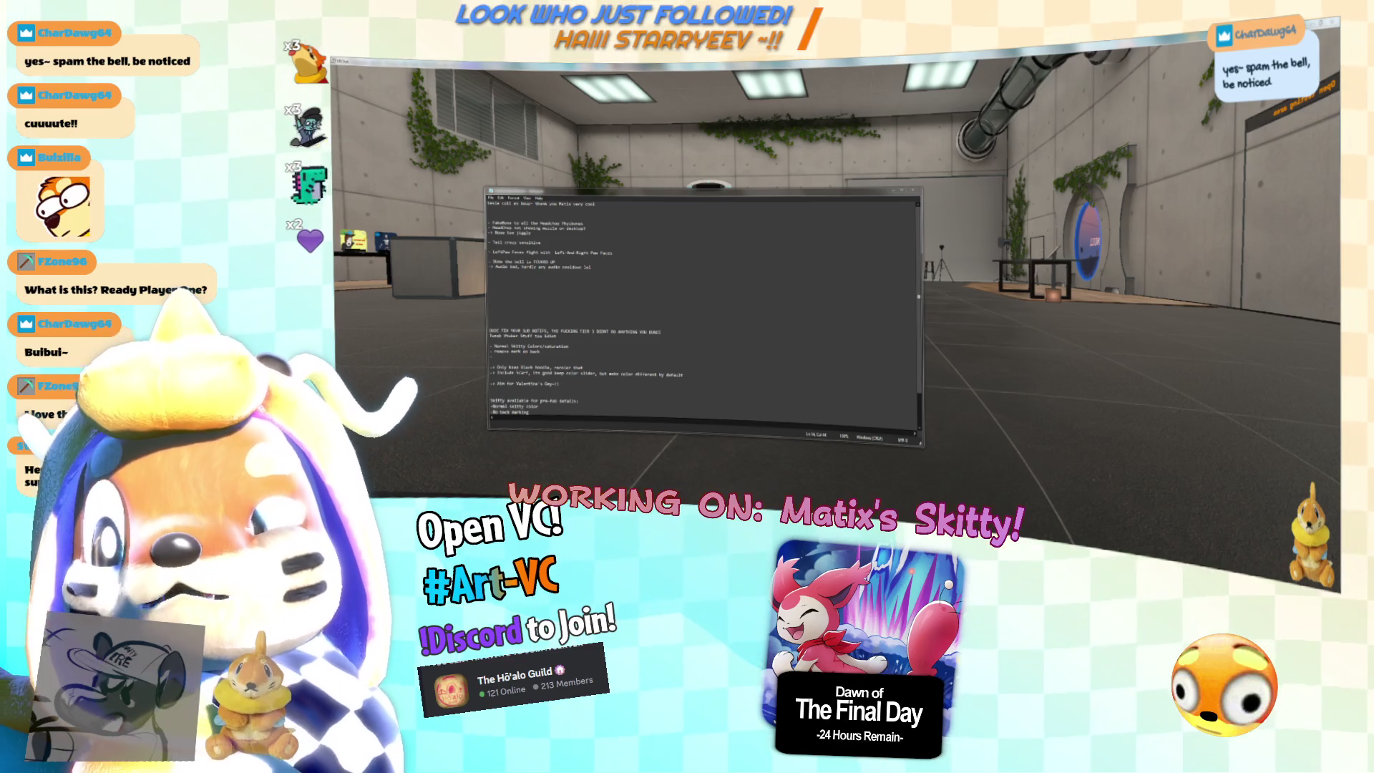
key("alt+Tab")
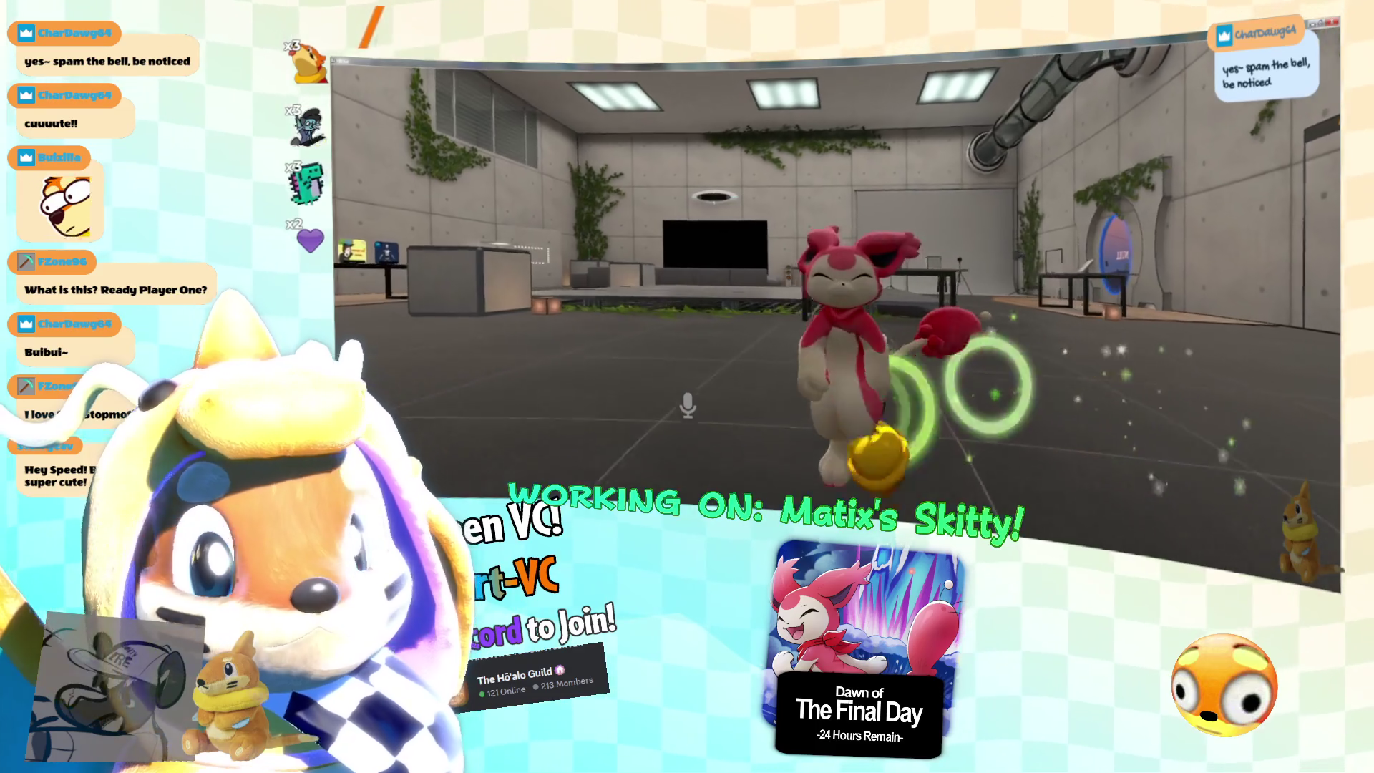
key("r")
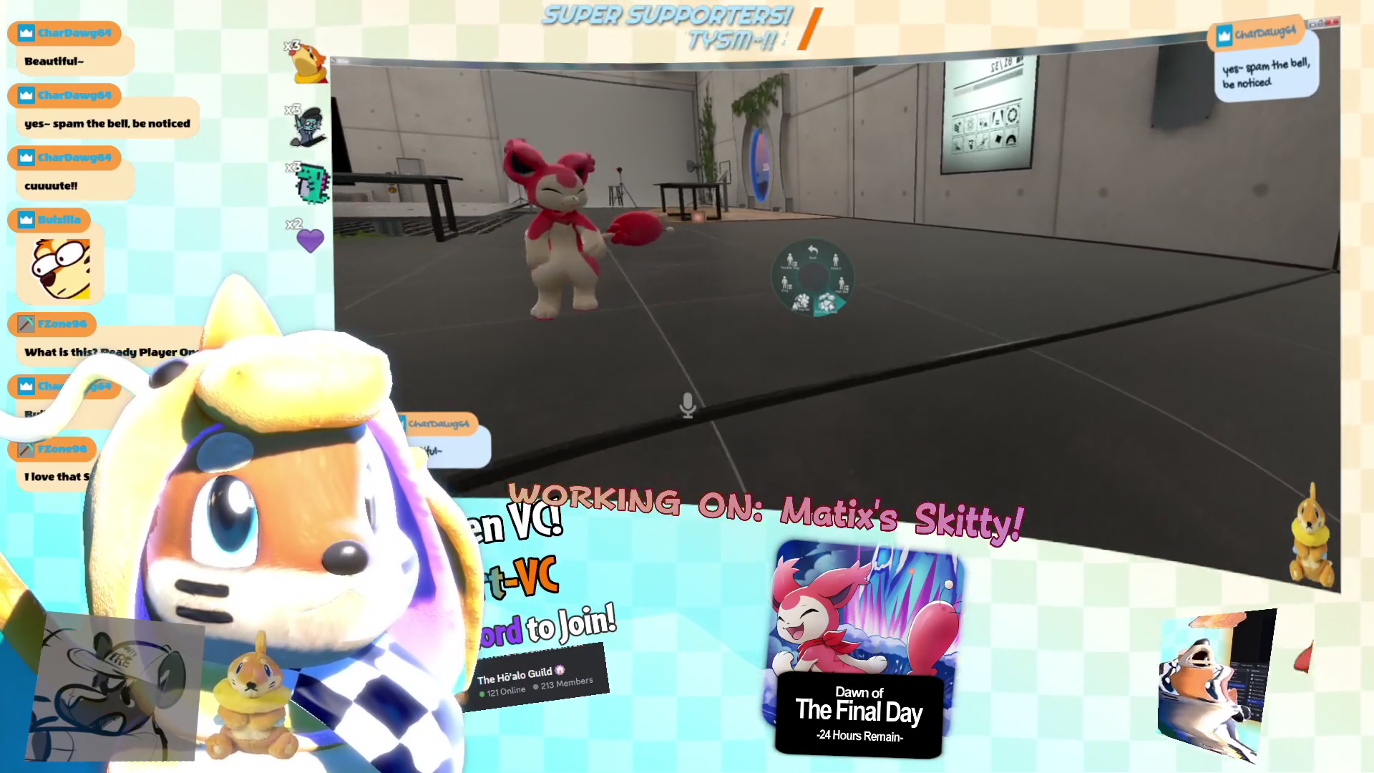
Add a 'Footstep SFX not working' line under the audio note.
key("alt+Tab")
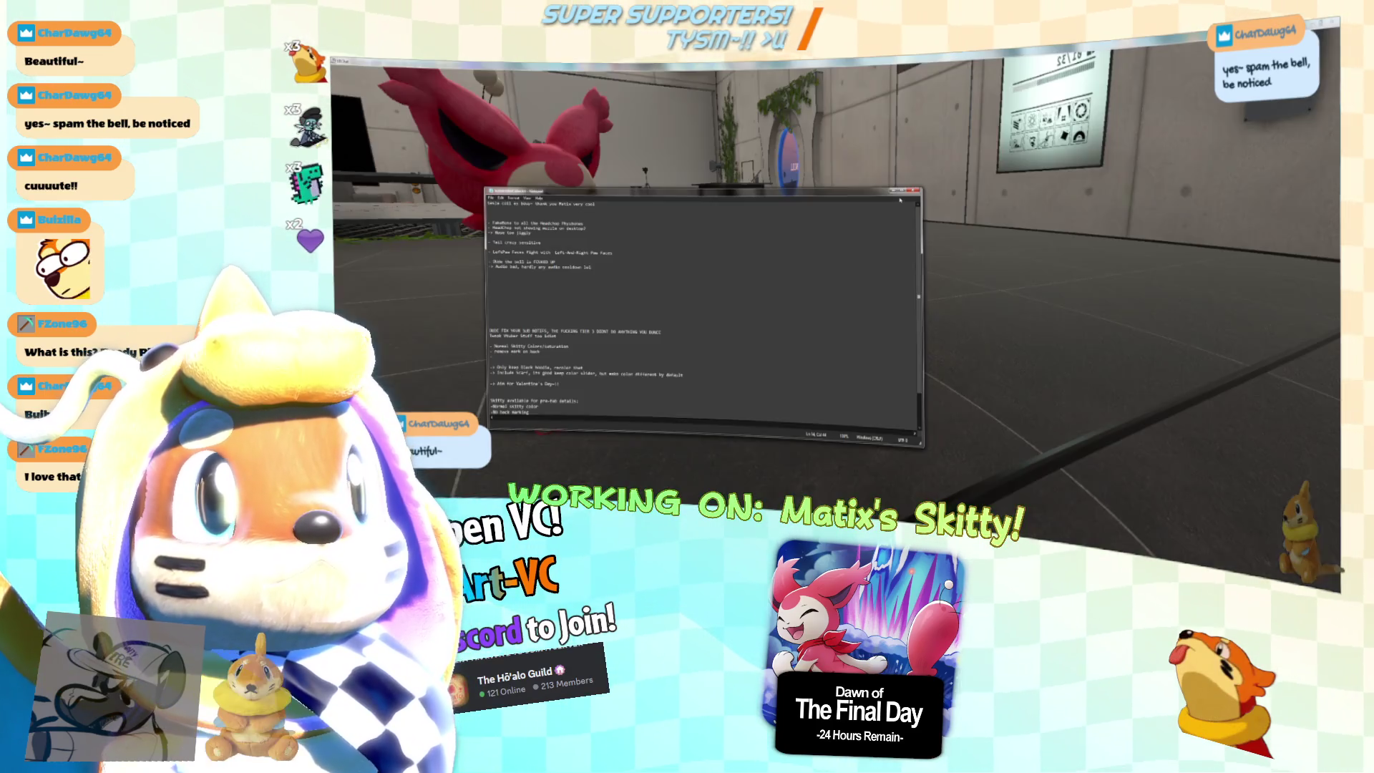
left_click(884, 187)
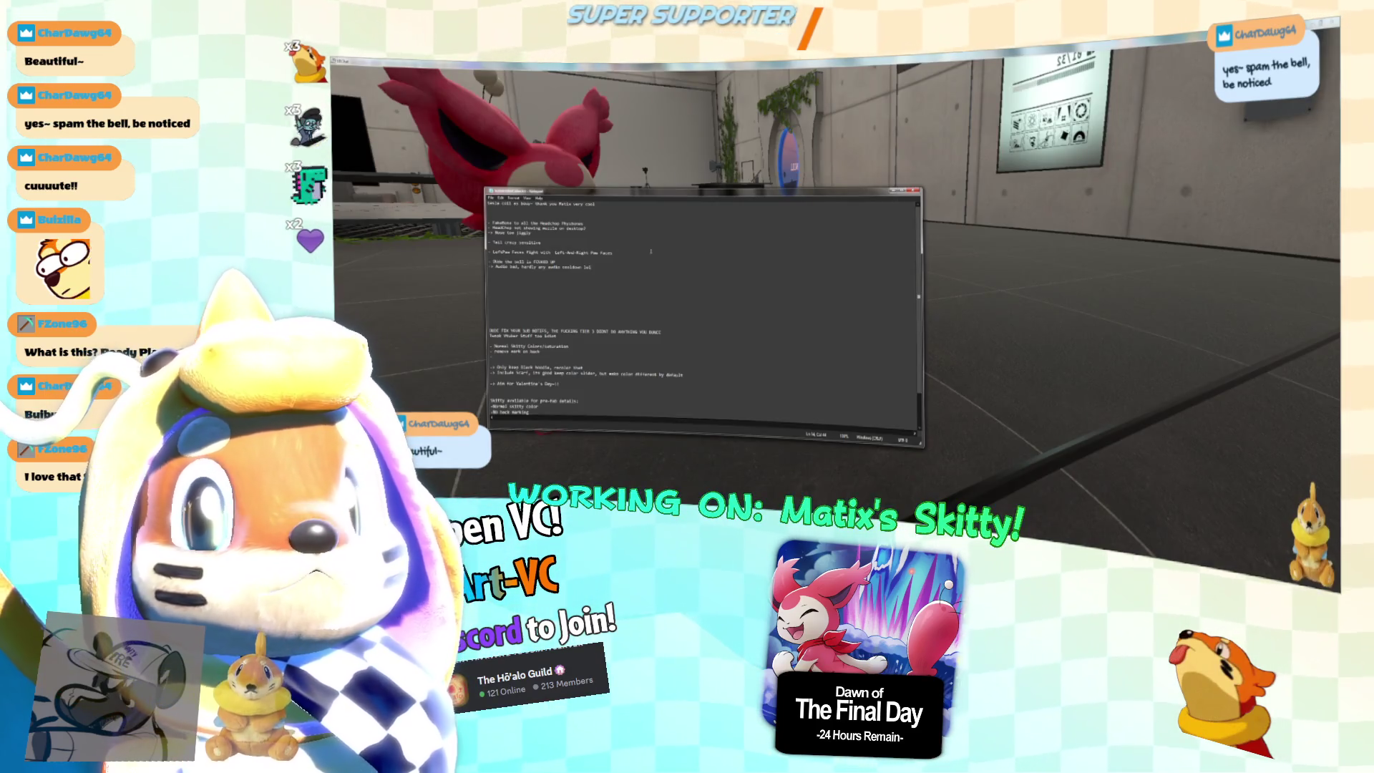
key("Return")
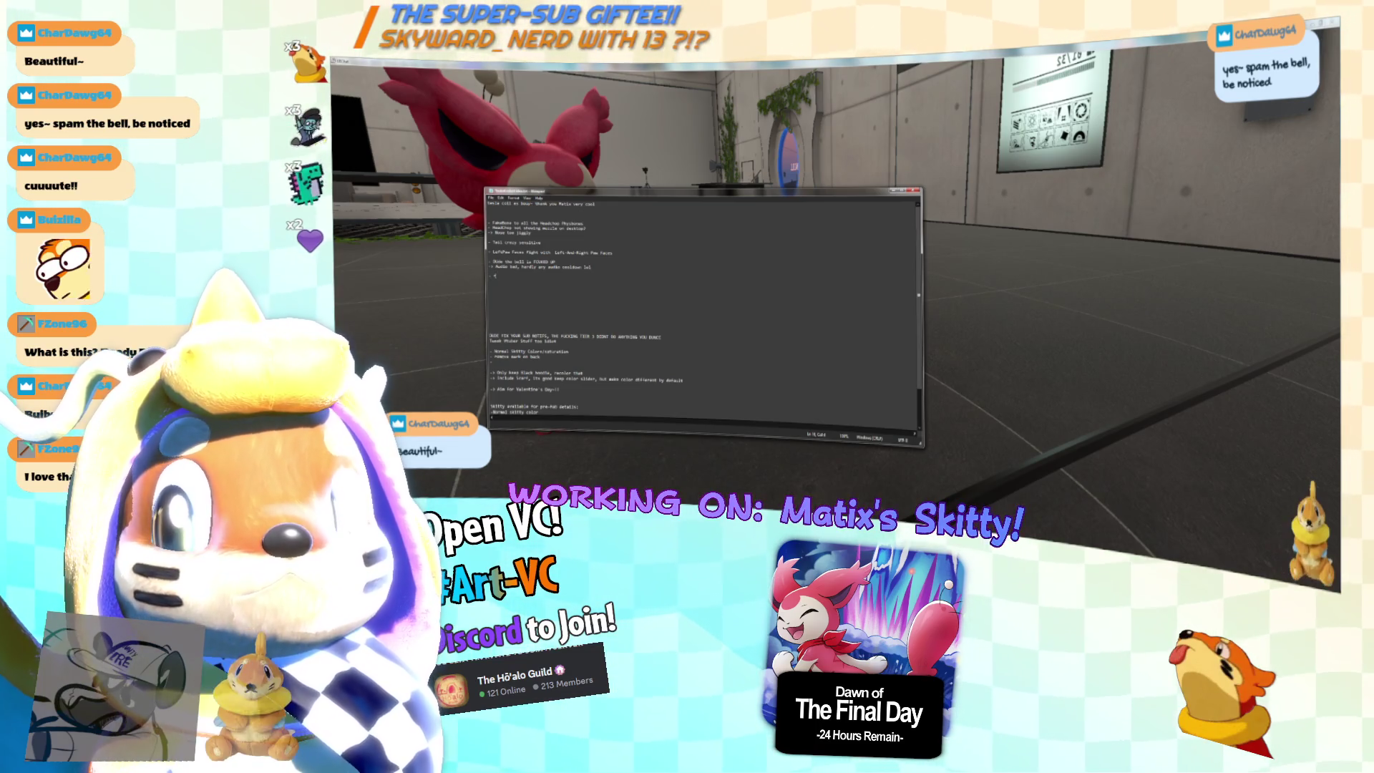
type("SFX ")
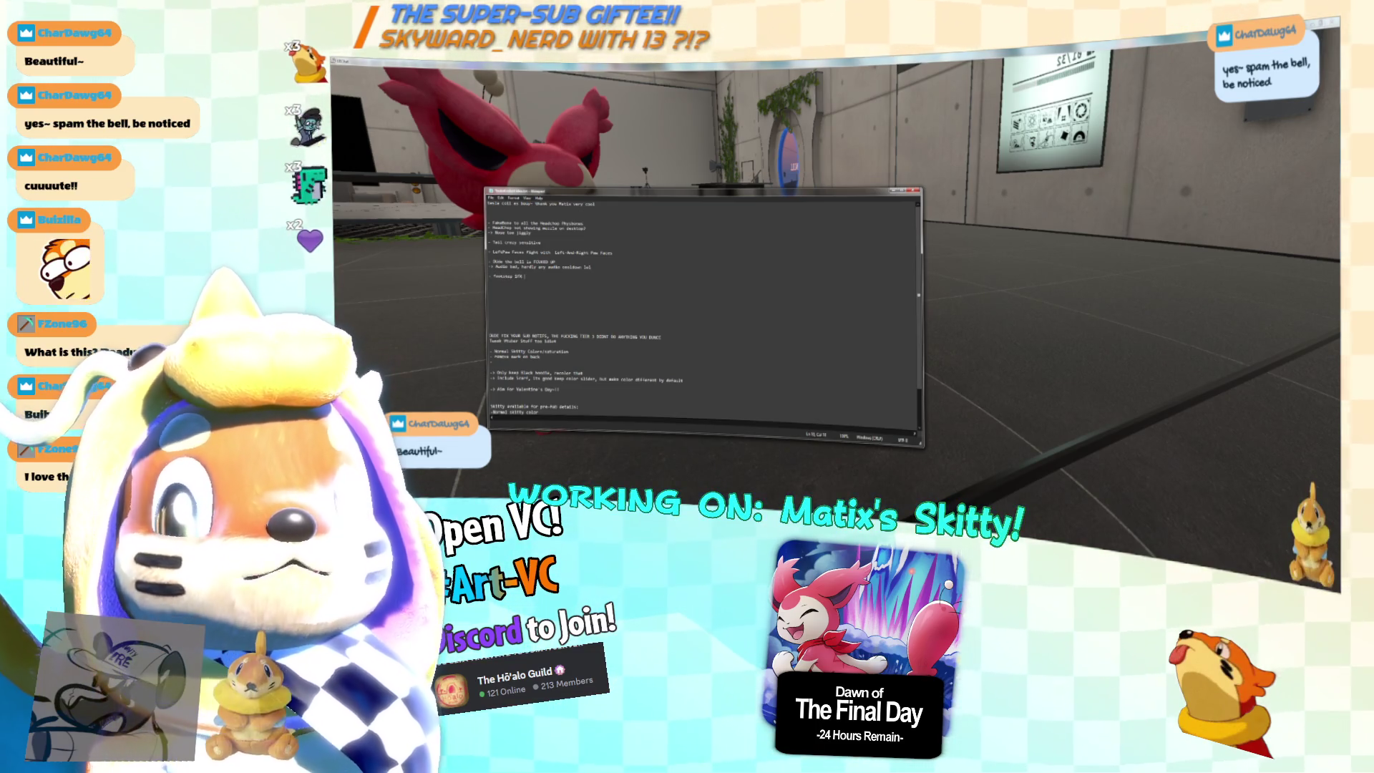
type("not working")
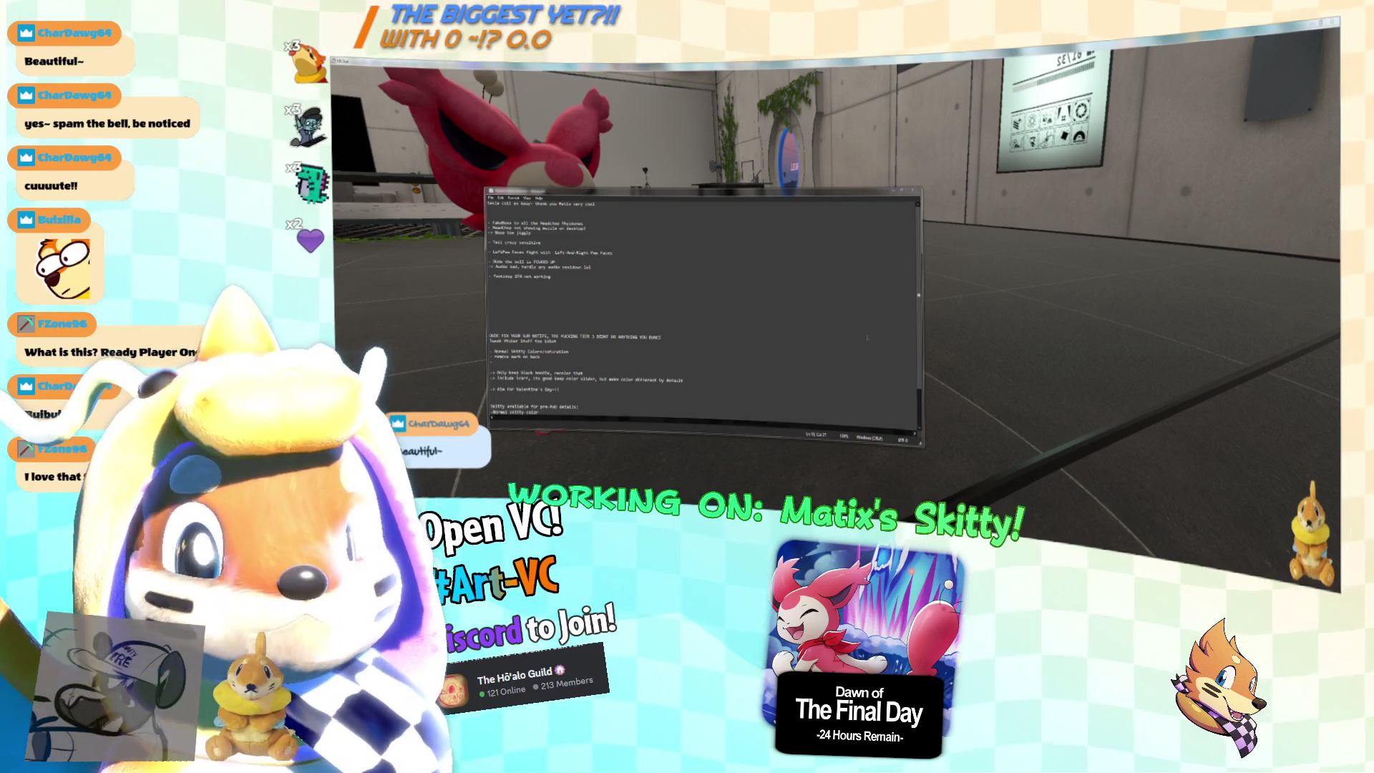
Check the Action Menu submenu pages in VRChat, then add a '->' follow-up line below the footstep note.
left_click(1034, 311)
key("r")
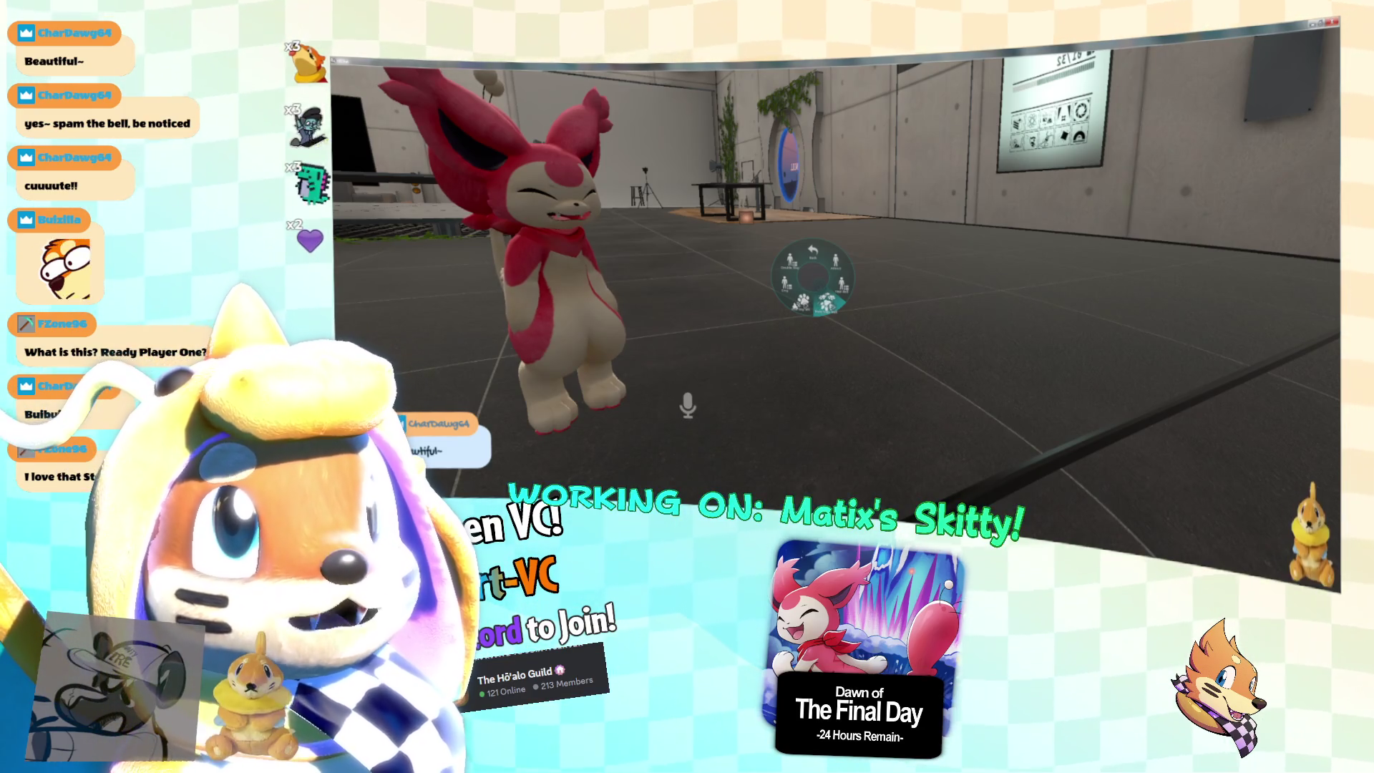
left_click(826, 302)
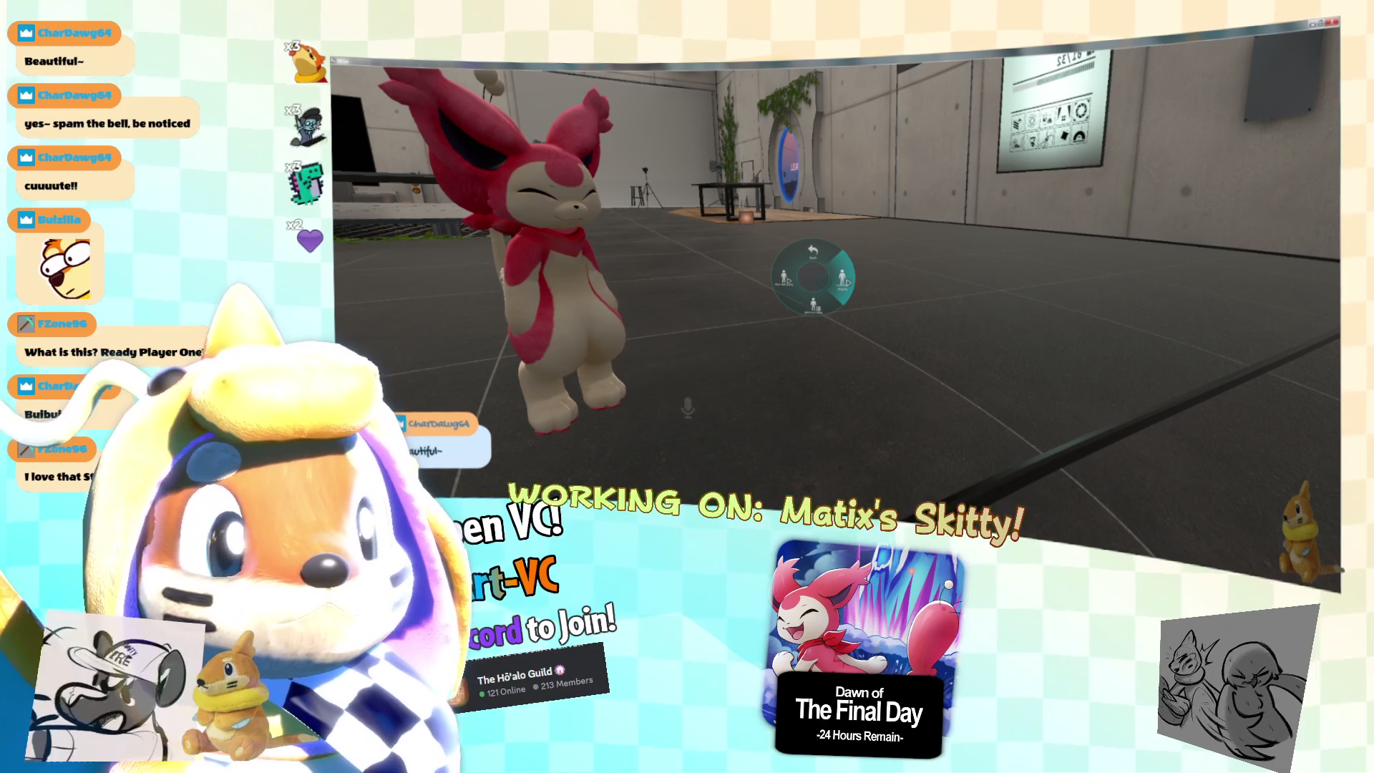
left_click(813, 304)
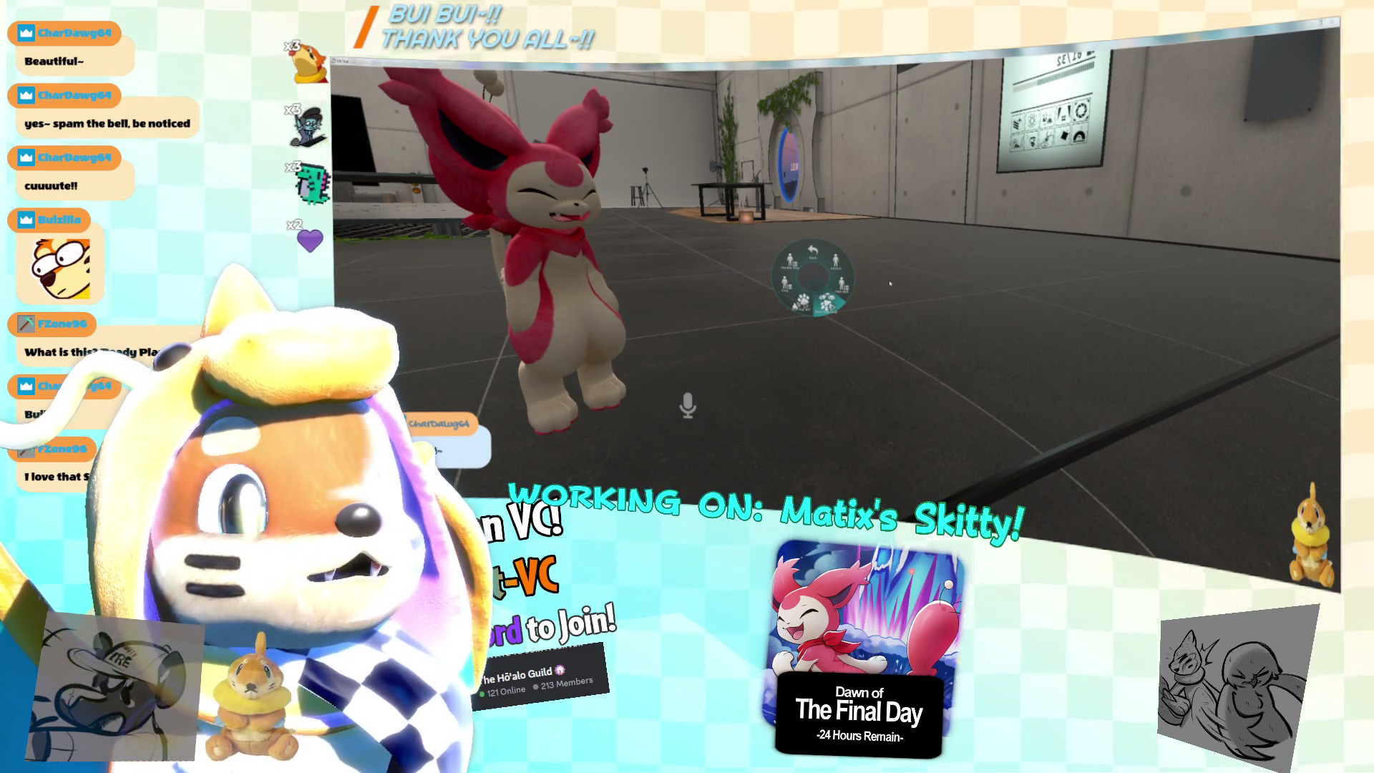
key("alt+Tab")
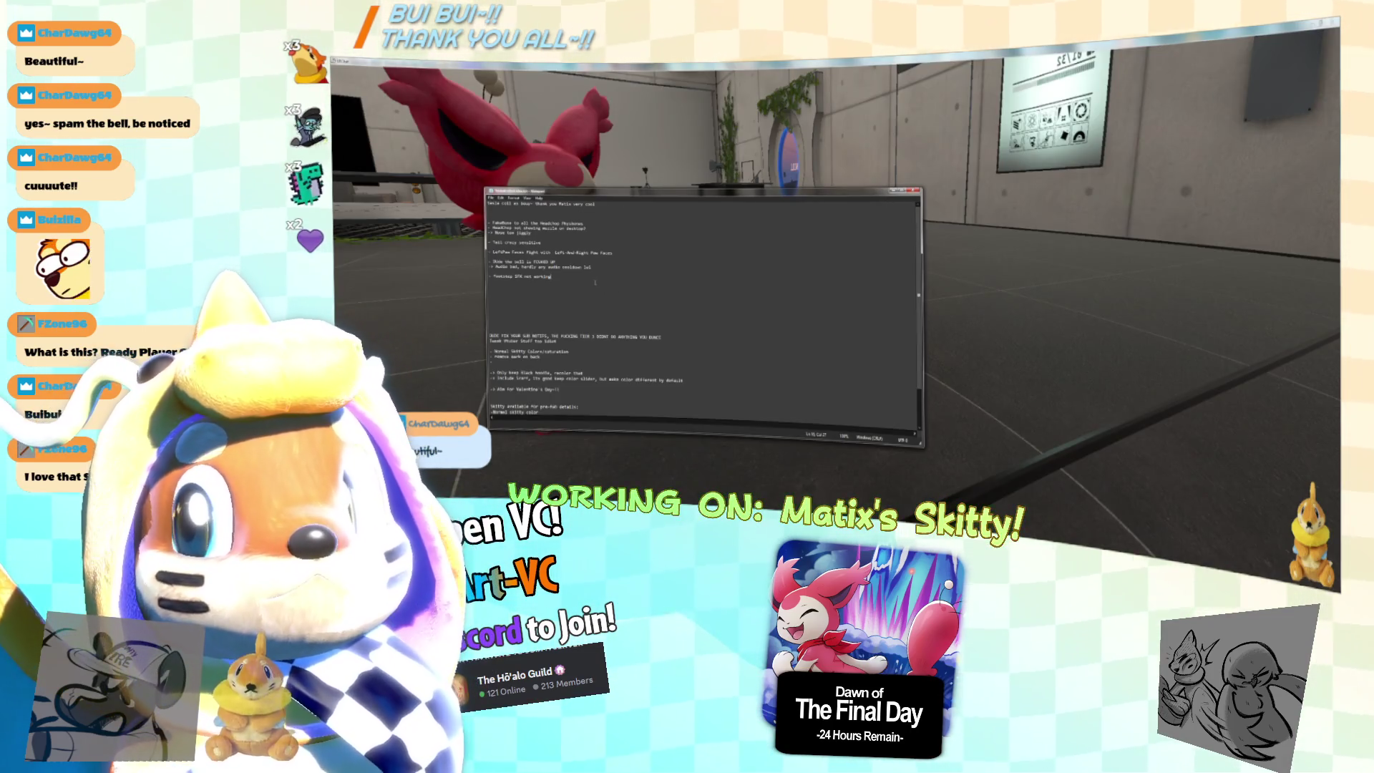
key("Return")
type("->")
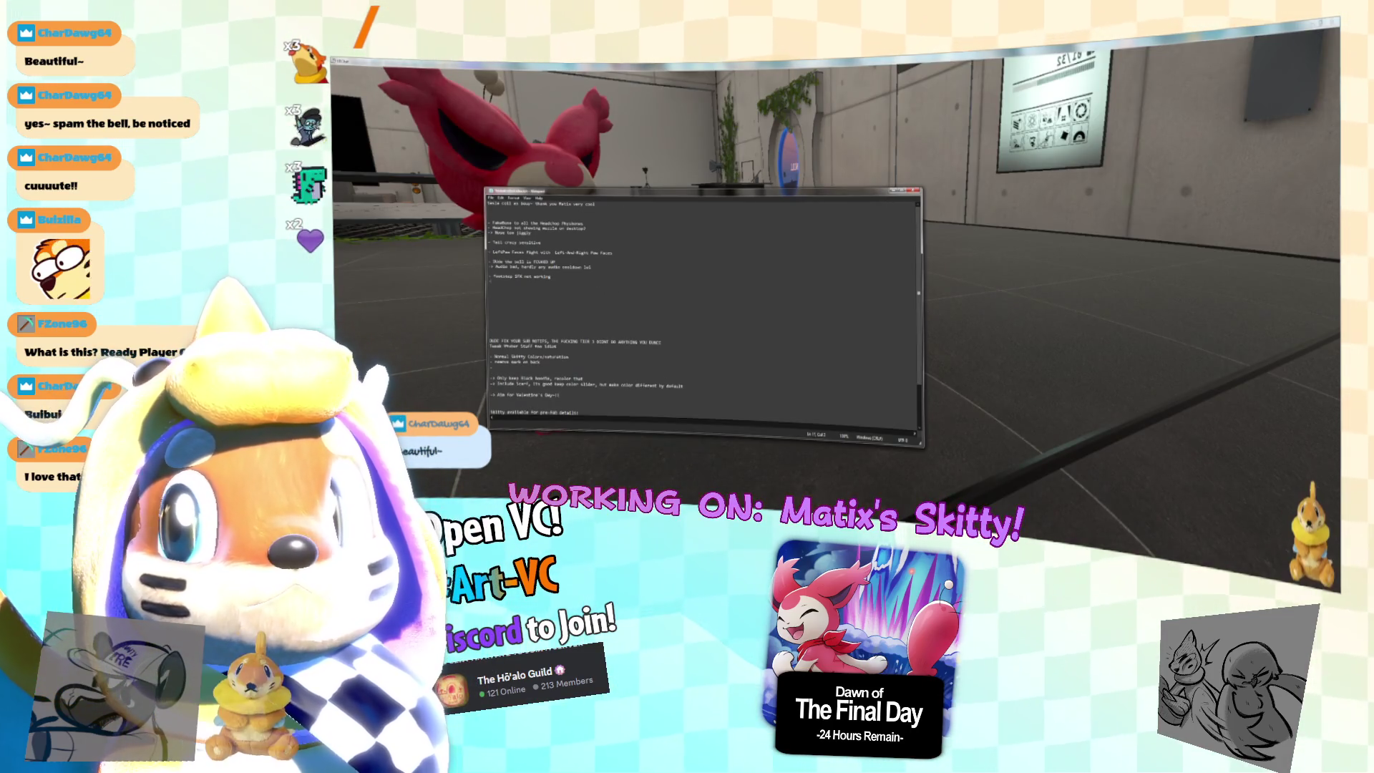
key("alt+Tab")
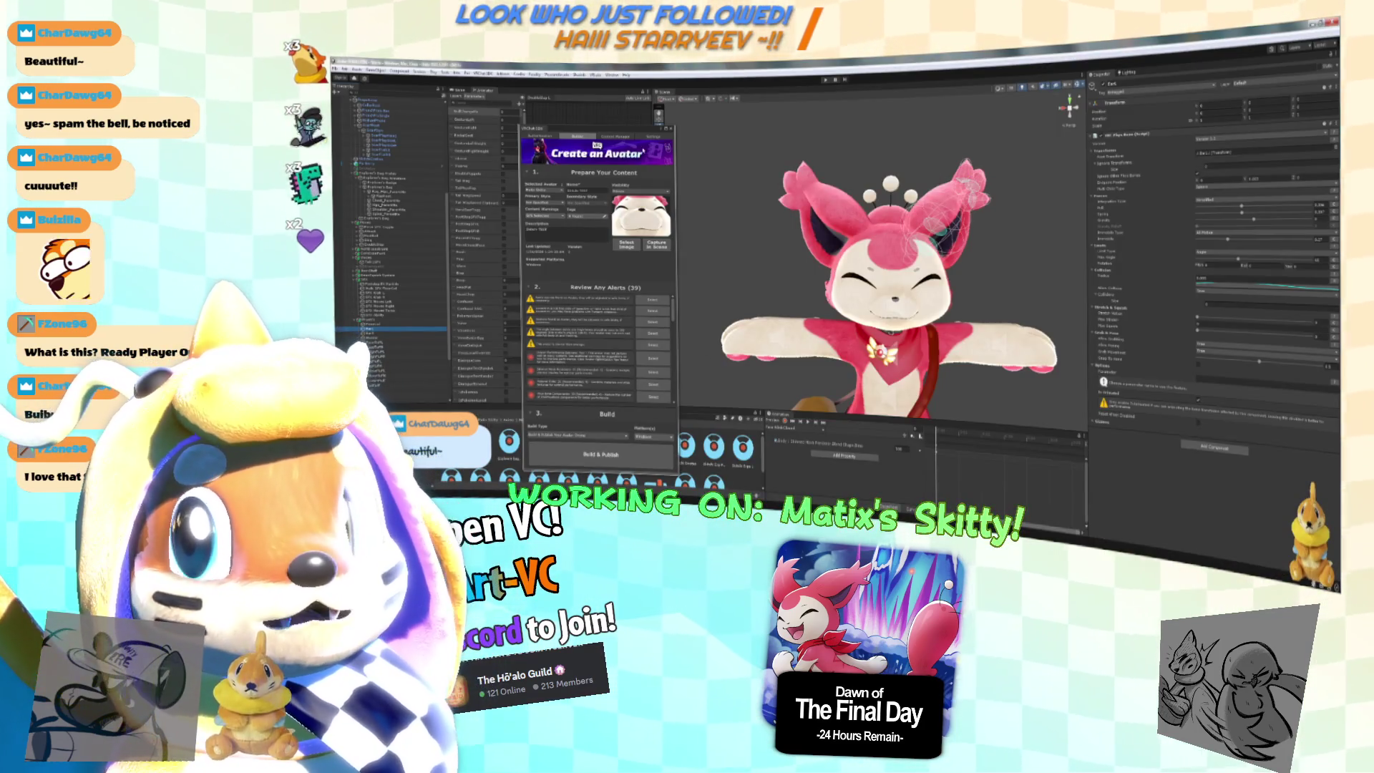
Assign a footstep parameter to the Foot Step SFX control in the expressions menu asset.
left_click_drag(633, 130, 997, 144)
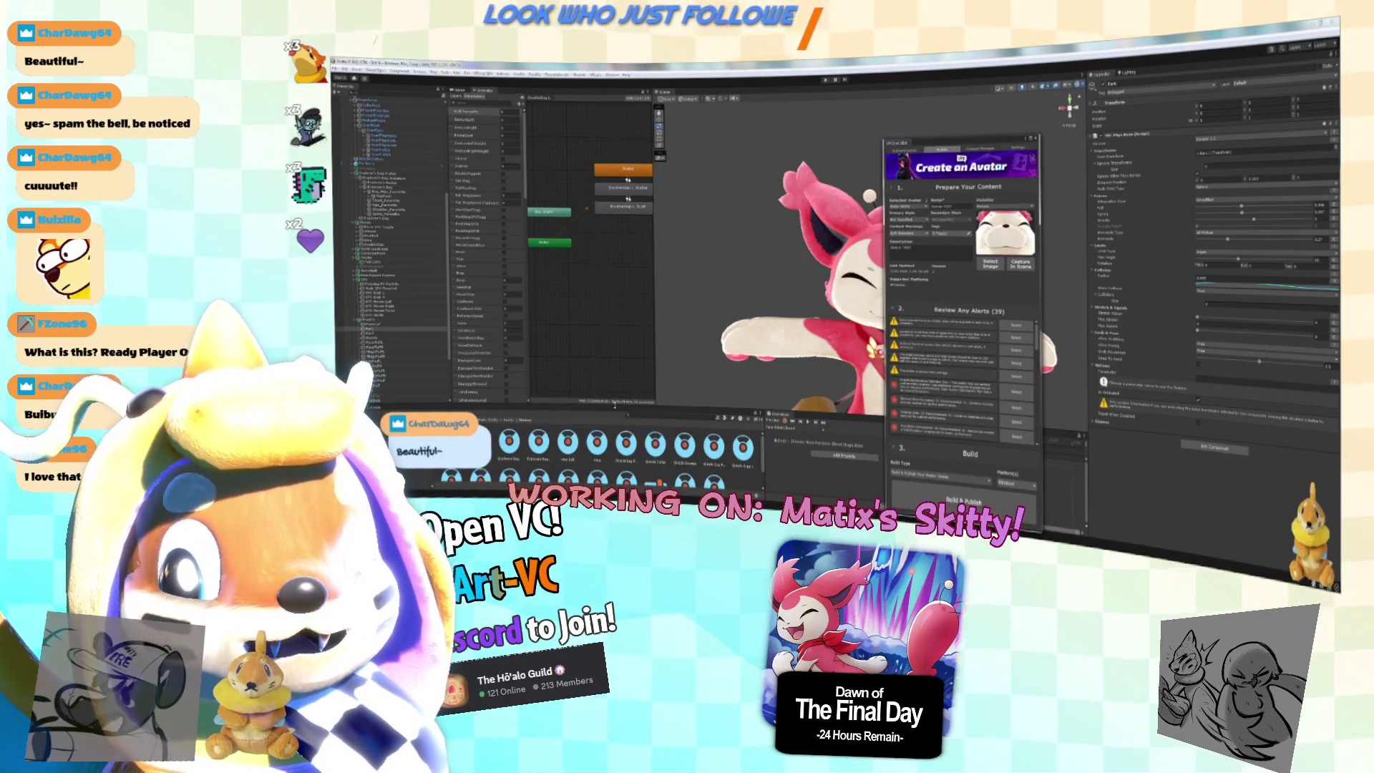
left_click(596, 332)
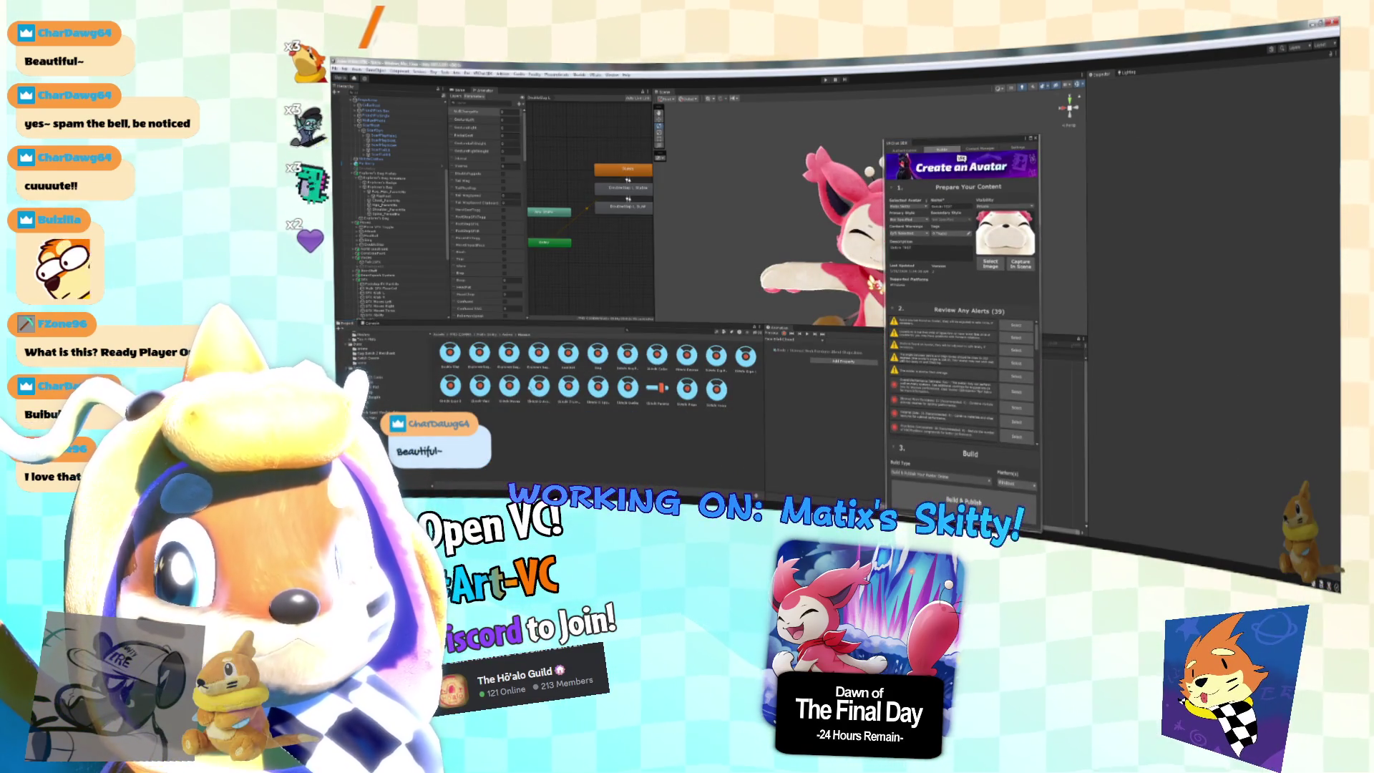
left_click(509, 387)
left_click(1143, 133)
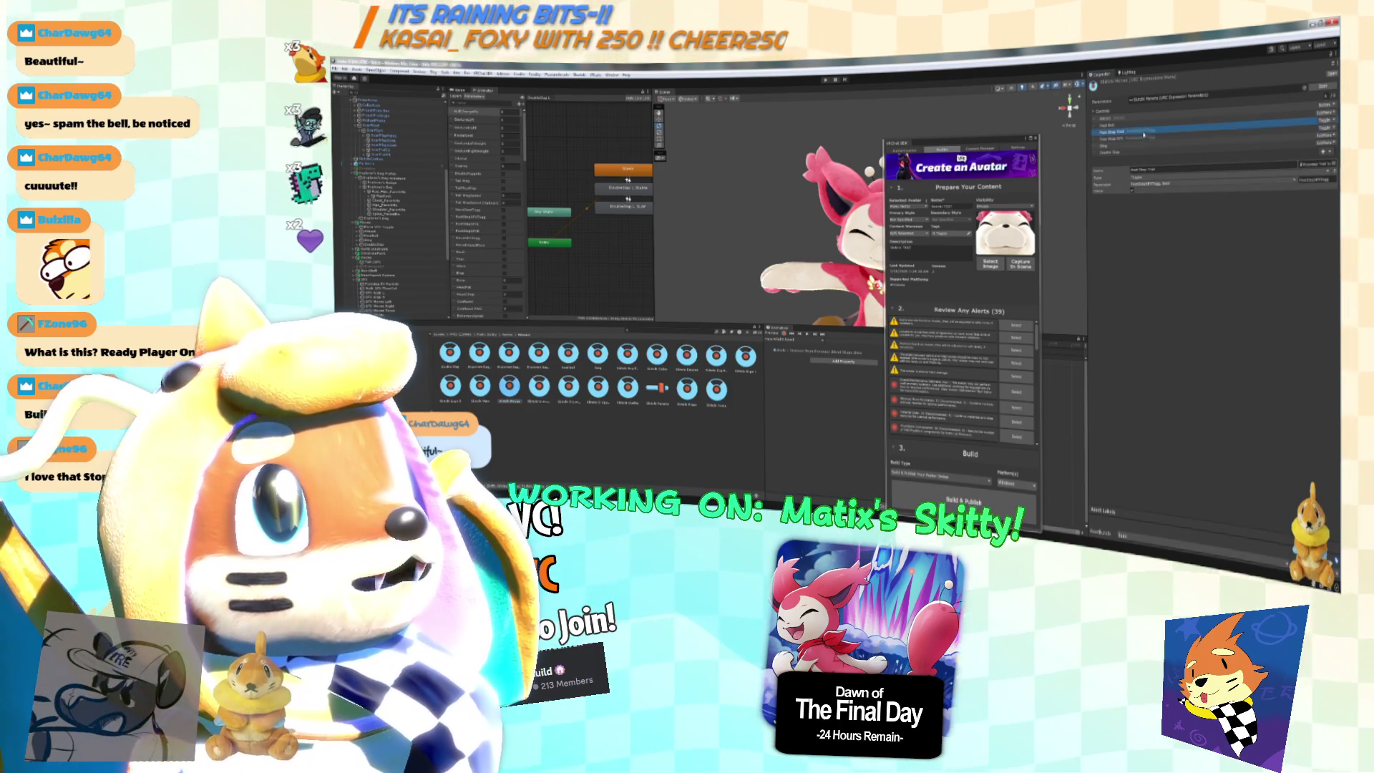
left_click(1202, 185)
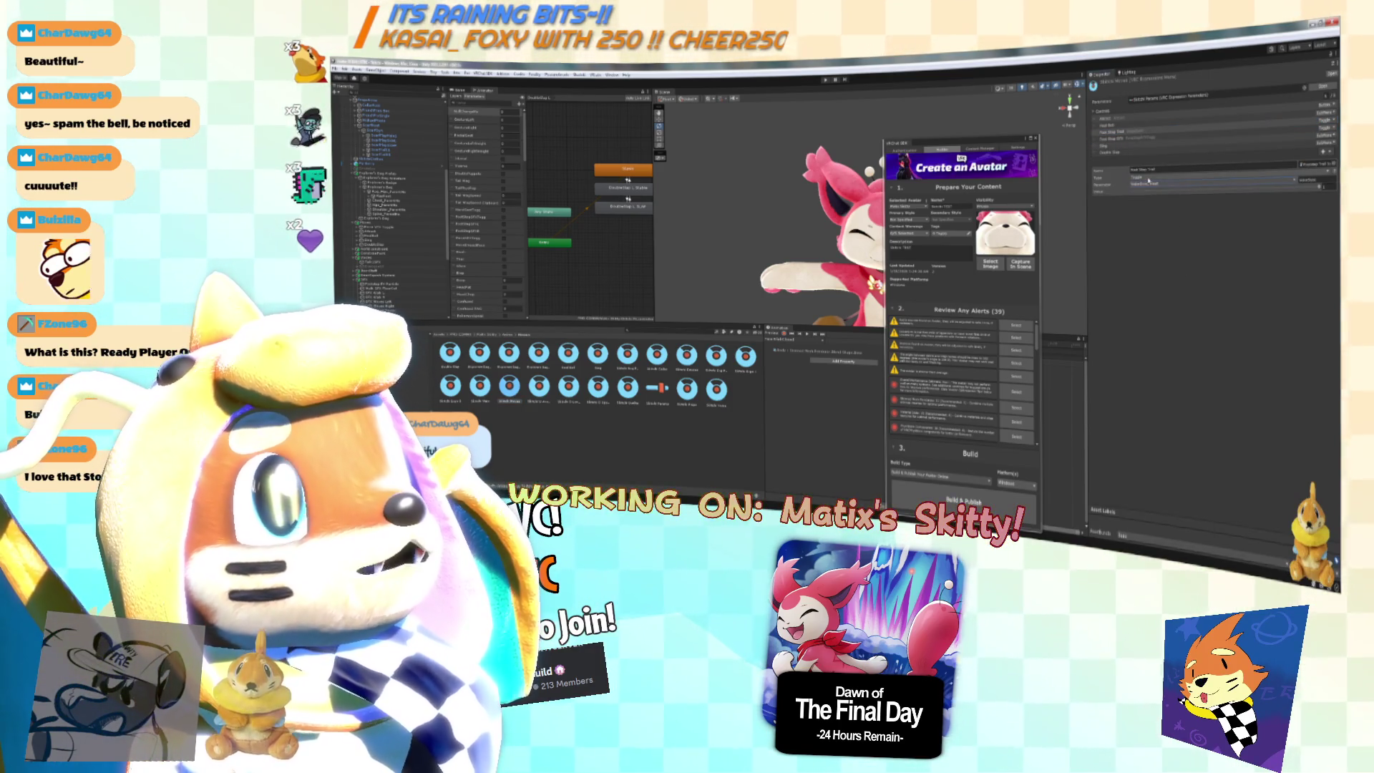
left_click(1141, 182)
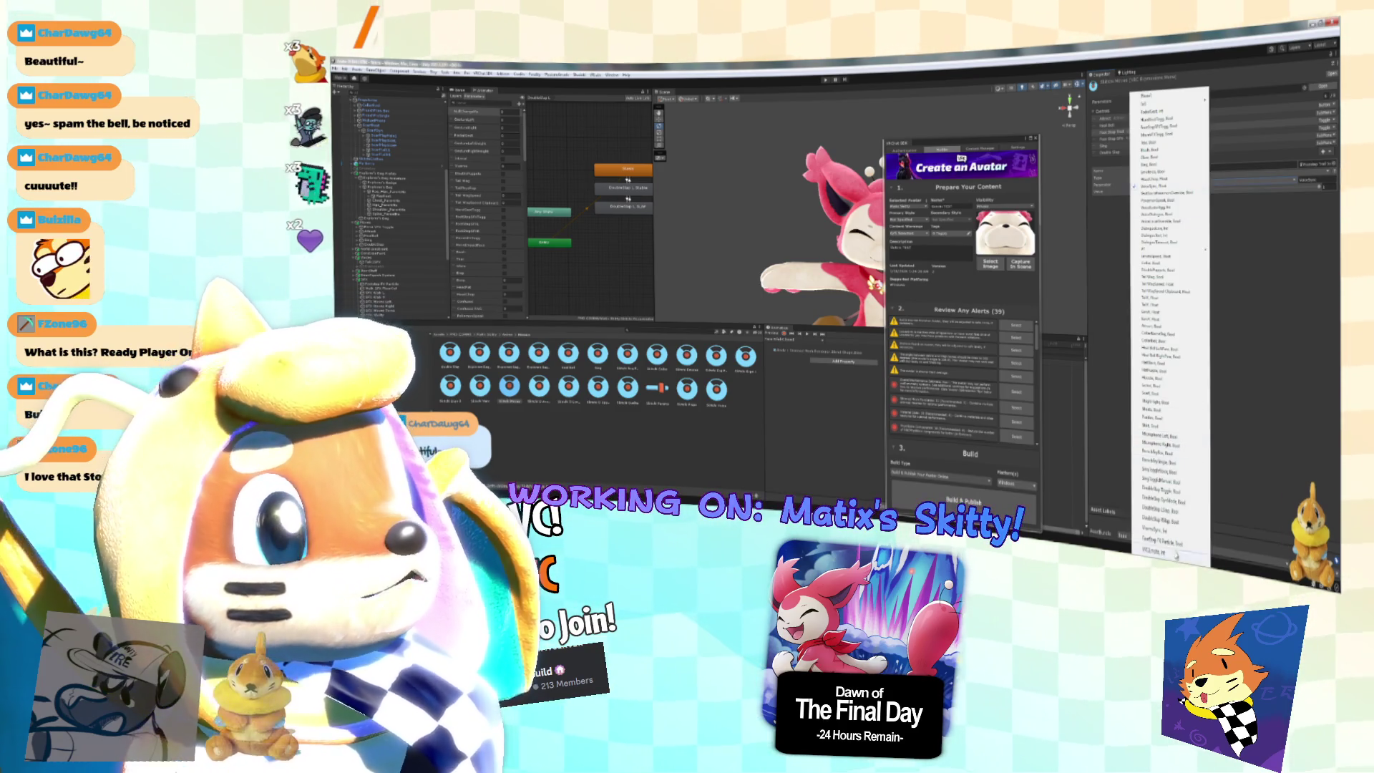
left_click(1172, 541)
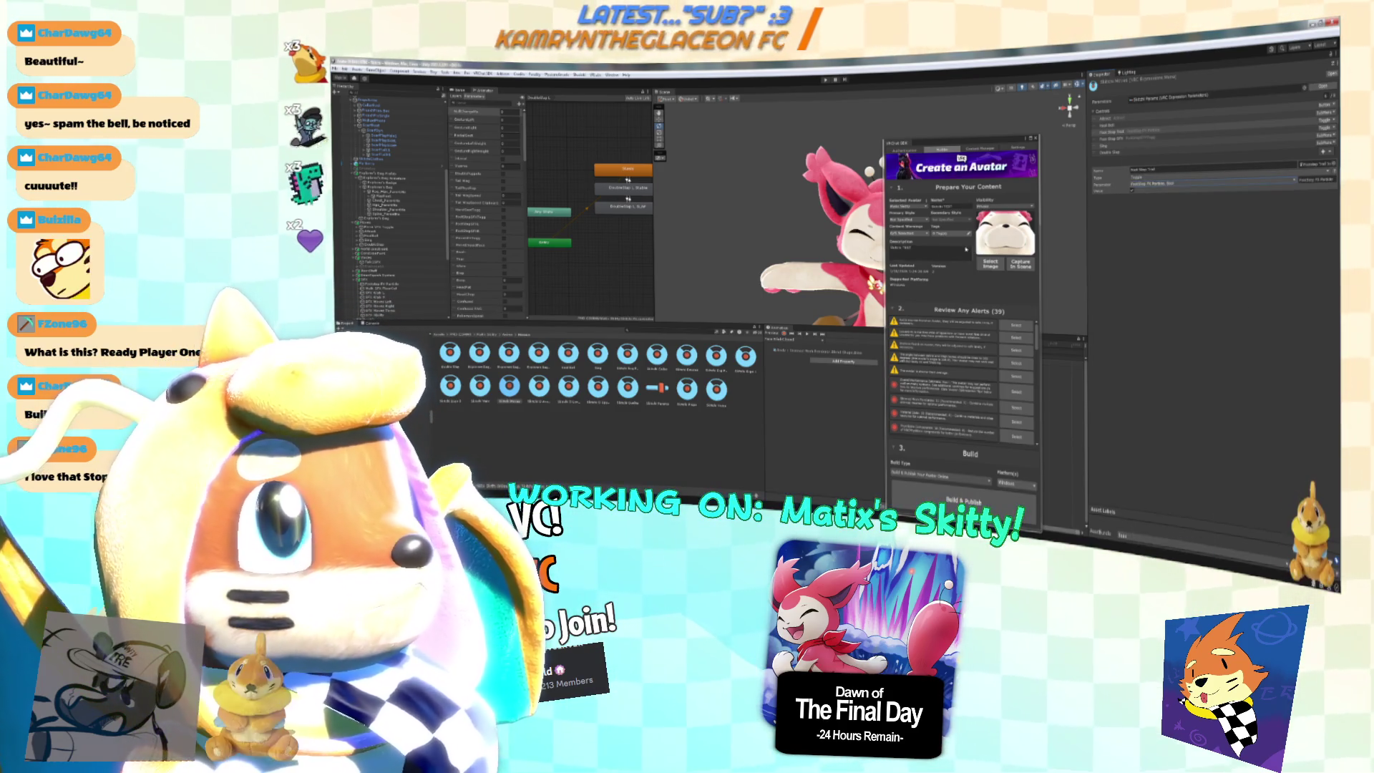
left_click(1145, 137)
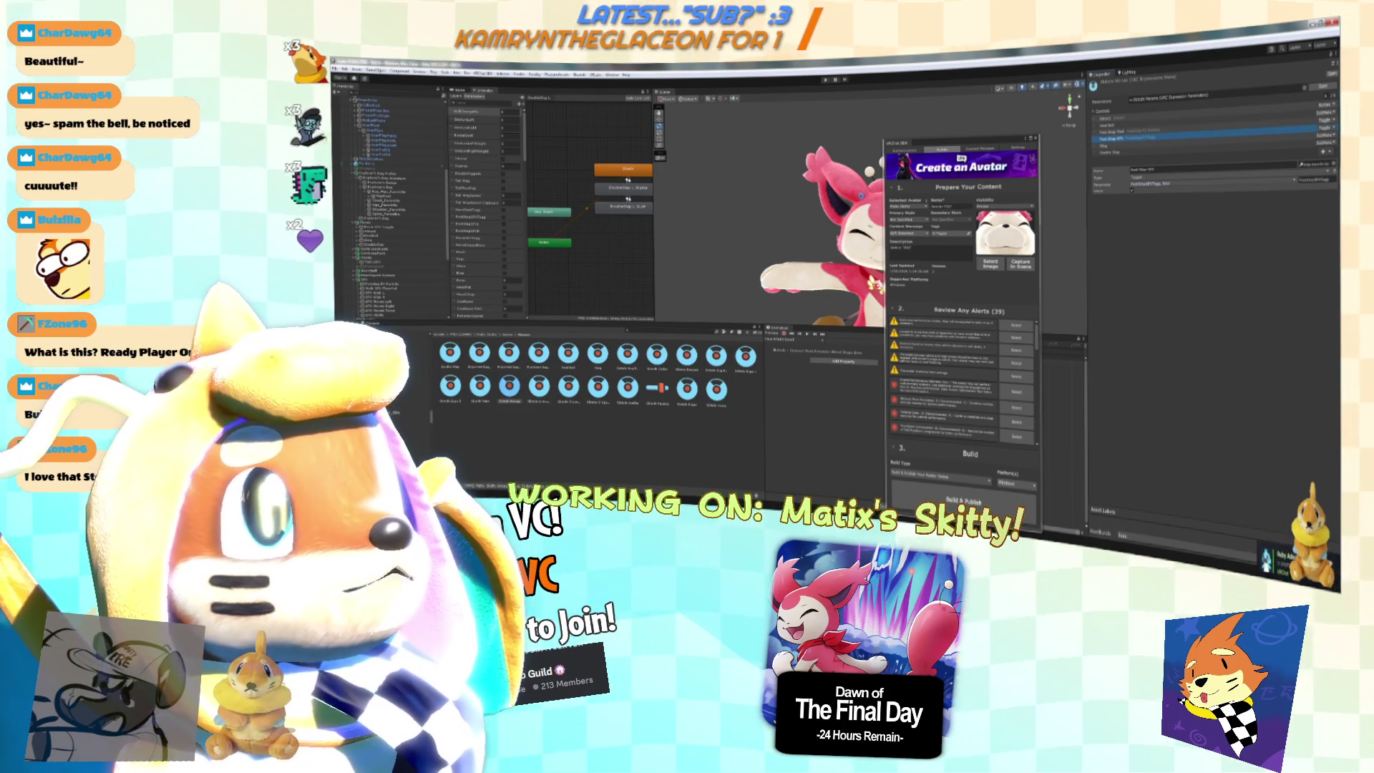
key("alt+Tab")
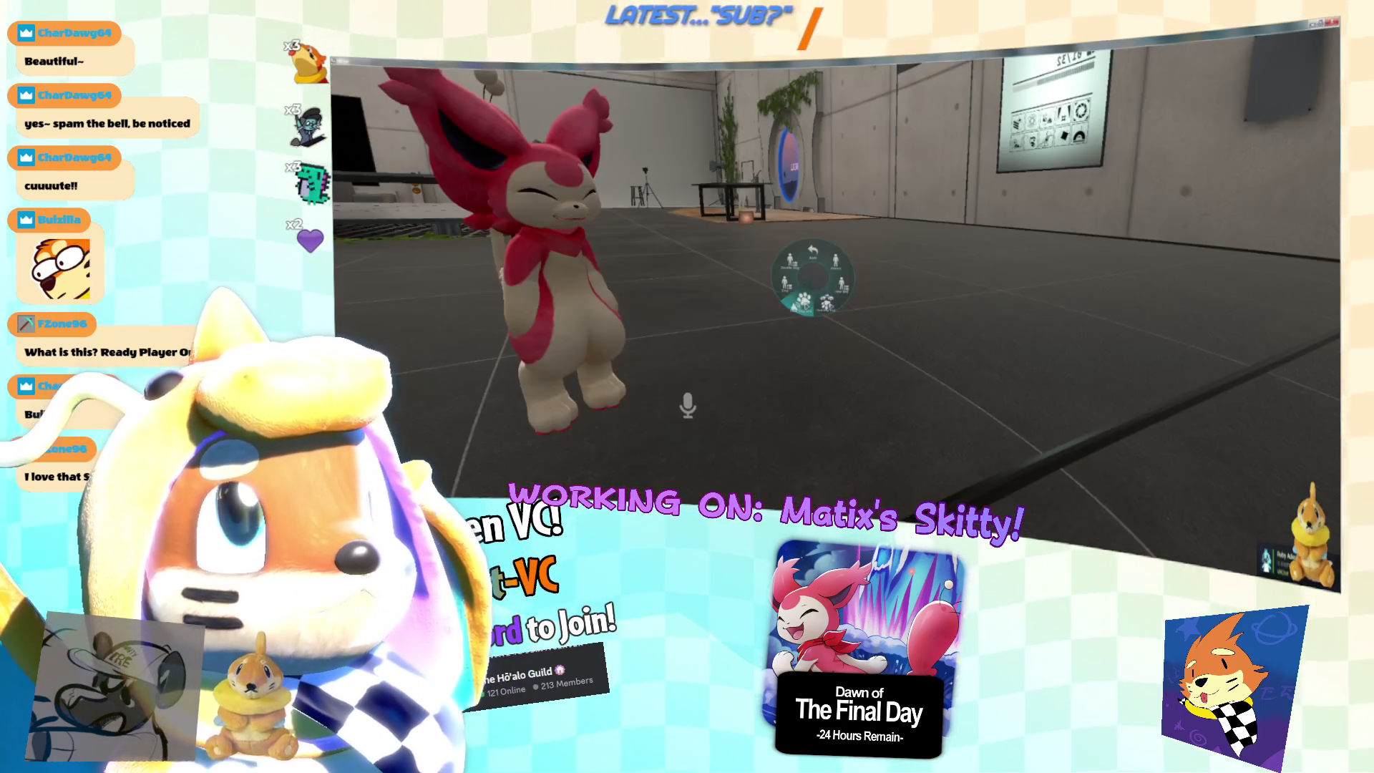
Make the Skitty avatar hop from the Action Menu's hop submenu, then return to Unity.
left_click(802, 300)
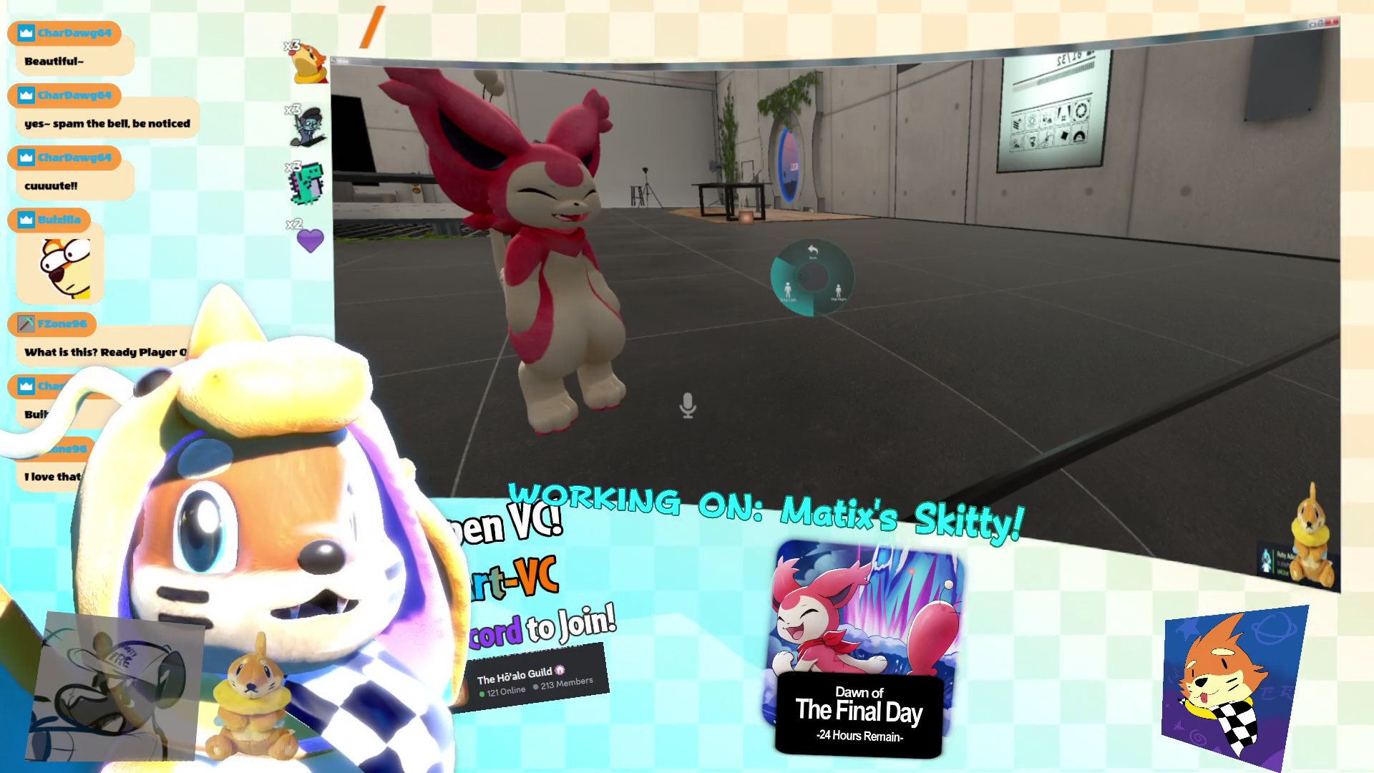
left_click(788, 294)
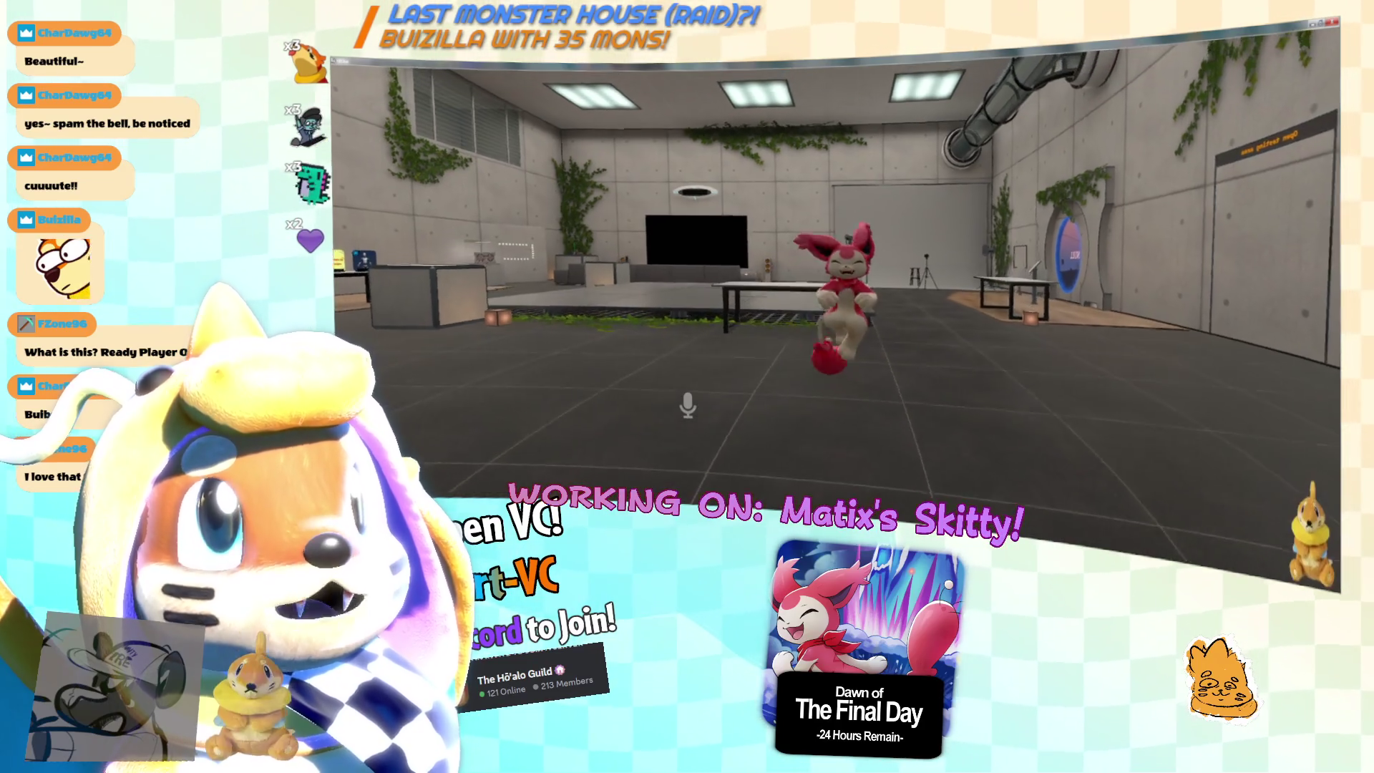
key("alt+Tab")
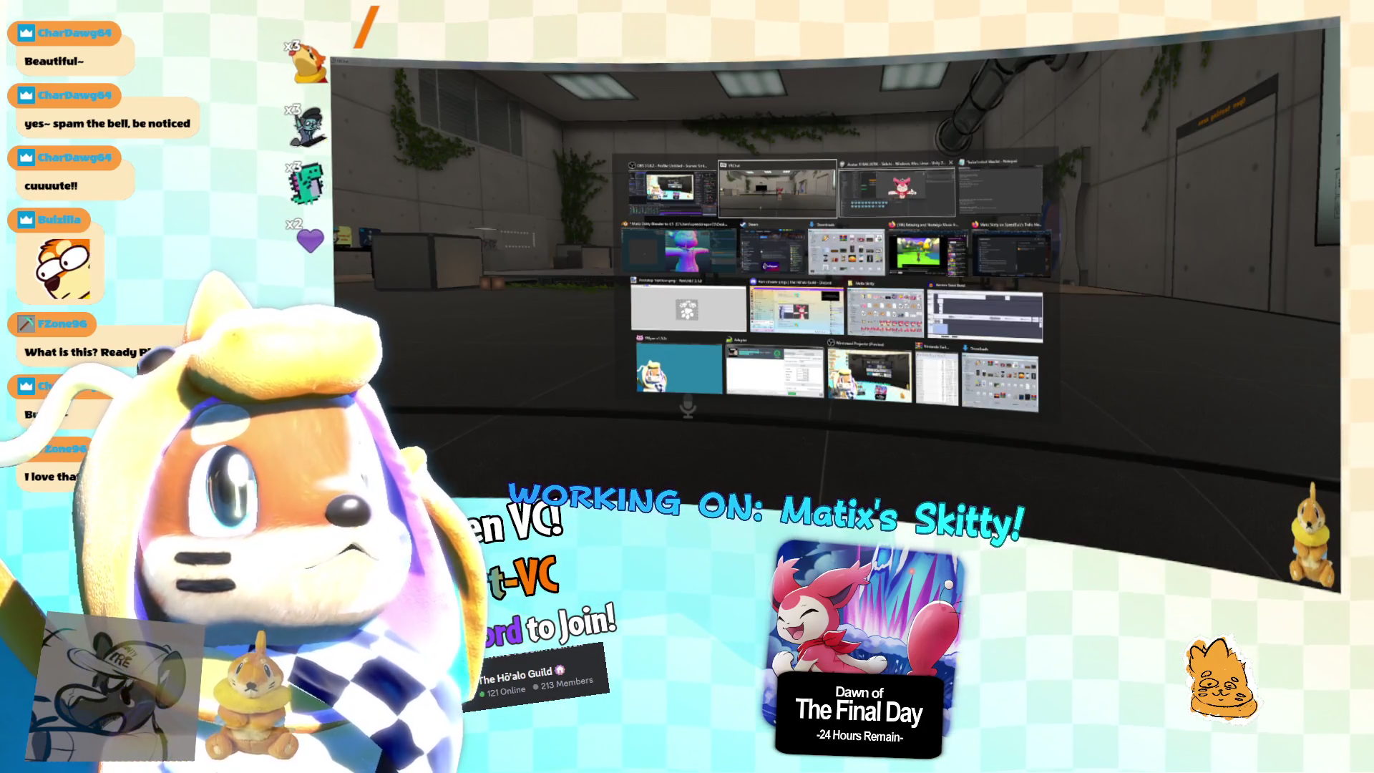
key("alt+Tab")
In the first menu asset, add two new controls and assign the DoubleSkip Toggle parameter.
left_click(450, 354)
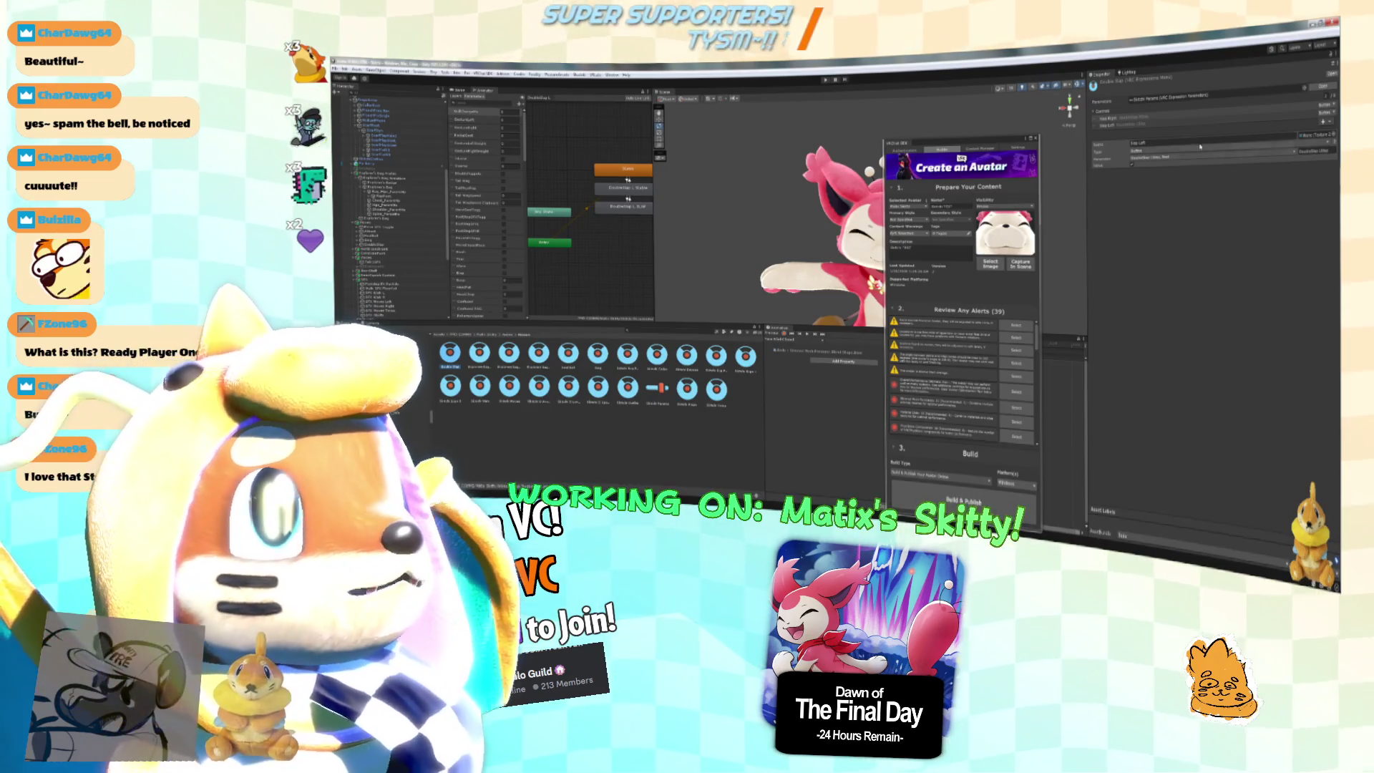
left_click(1200, 146)
left_click(1325, 123)
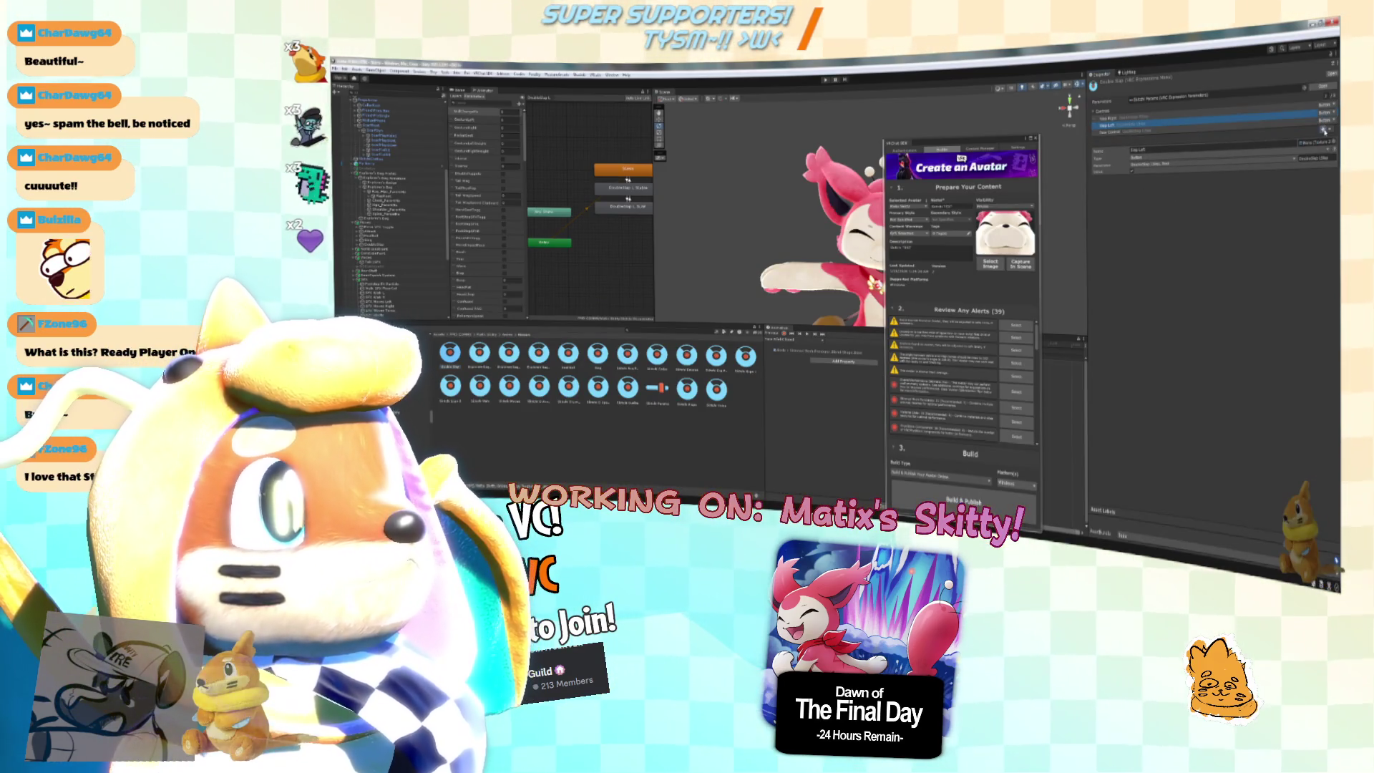
left_click(1325, 129)
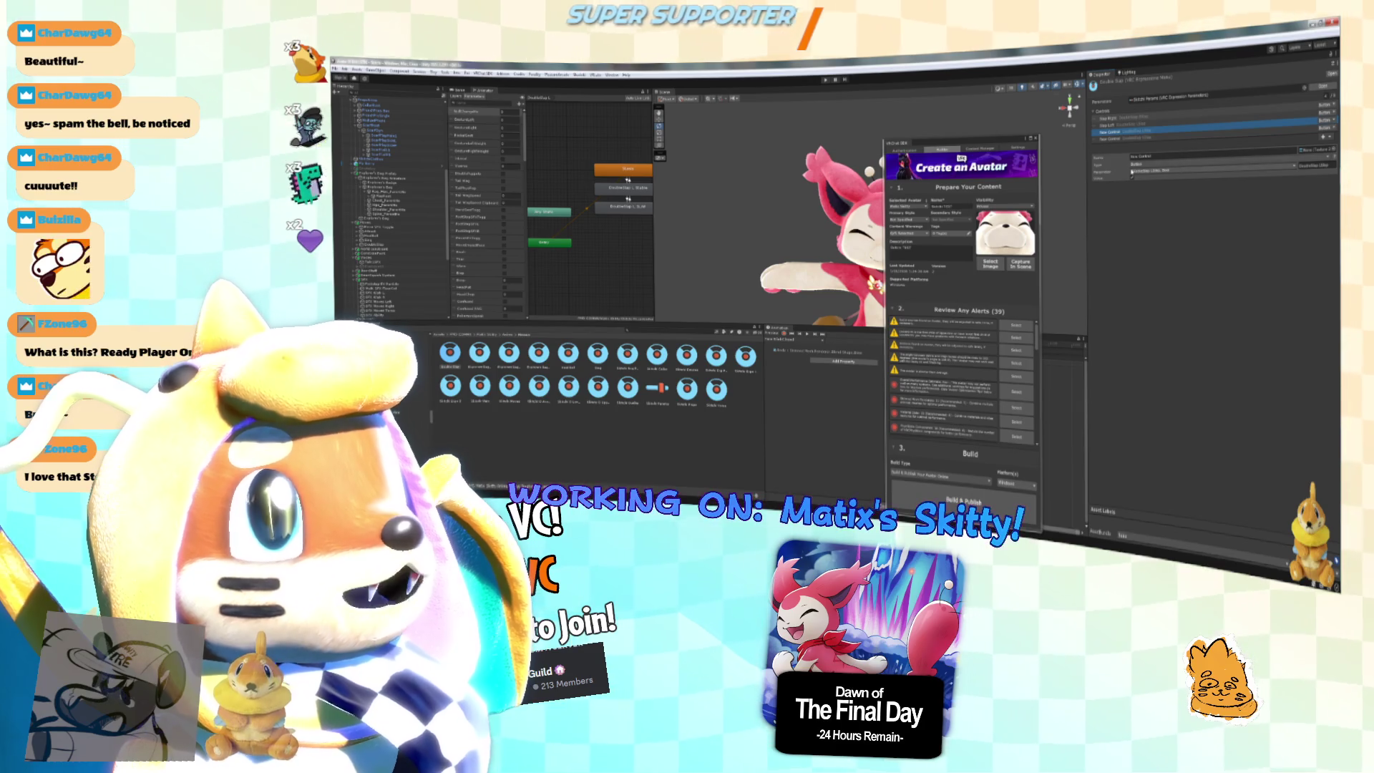
left_click(1155, 164)
left_click(1179, 172)
left_click(1179, 171)
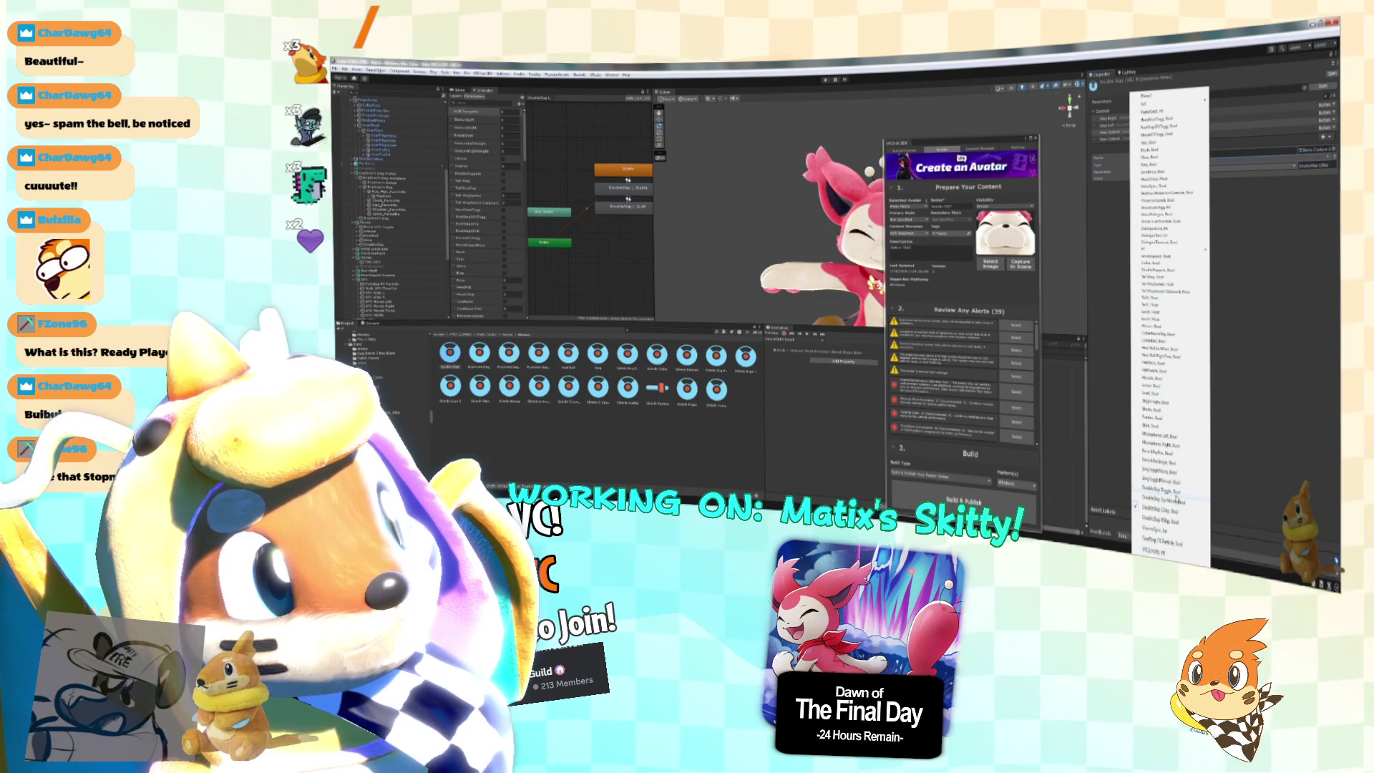
left_click(1168, 494)
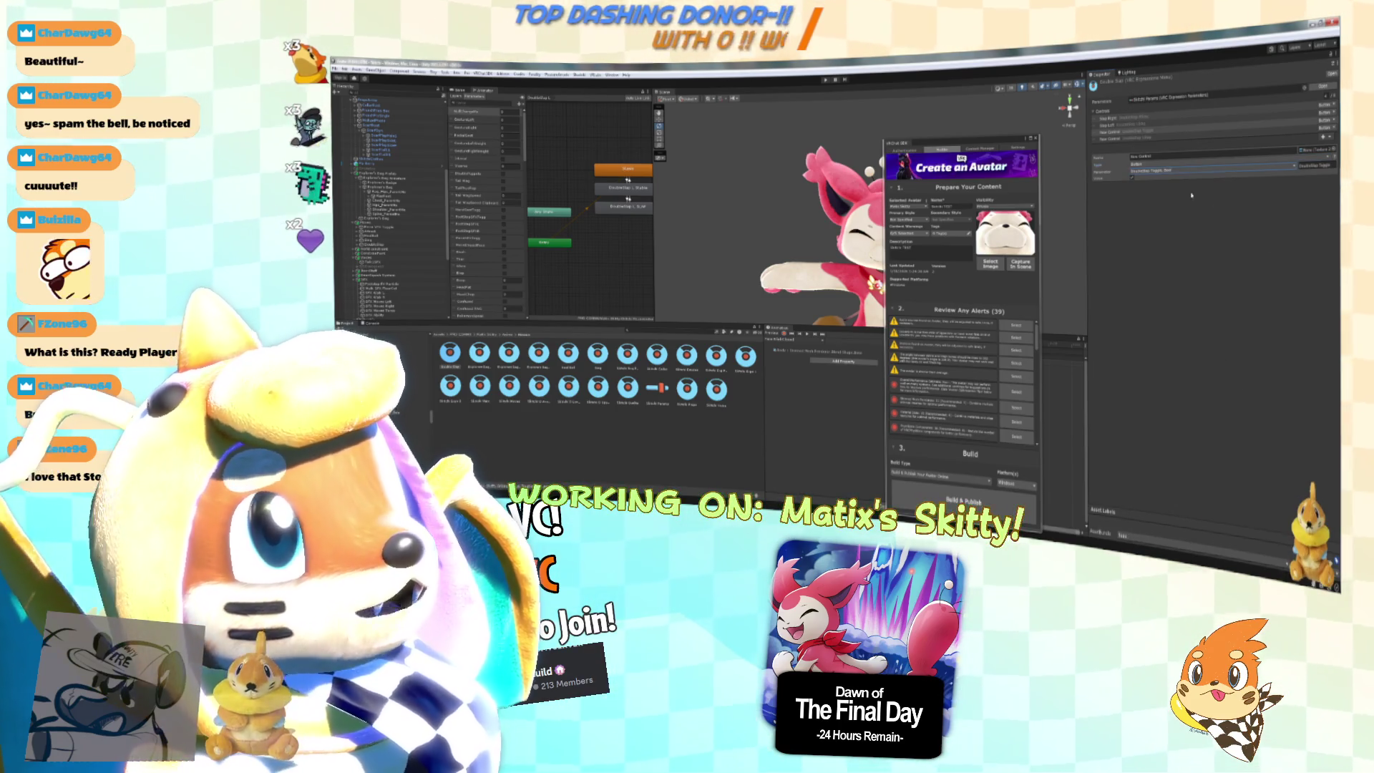
Select the new controls and choose a different parameter for one of them.
left_click(1147, 140)
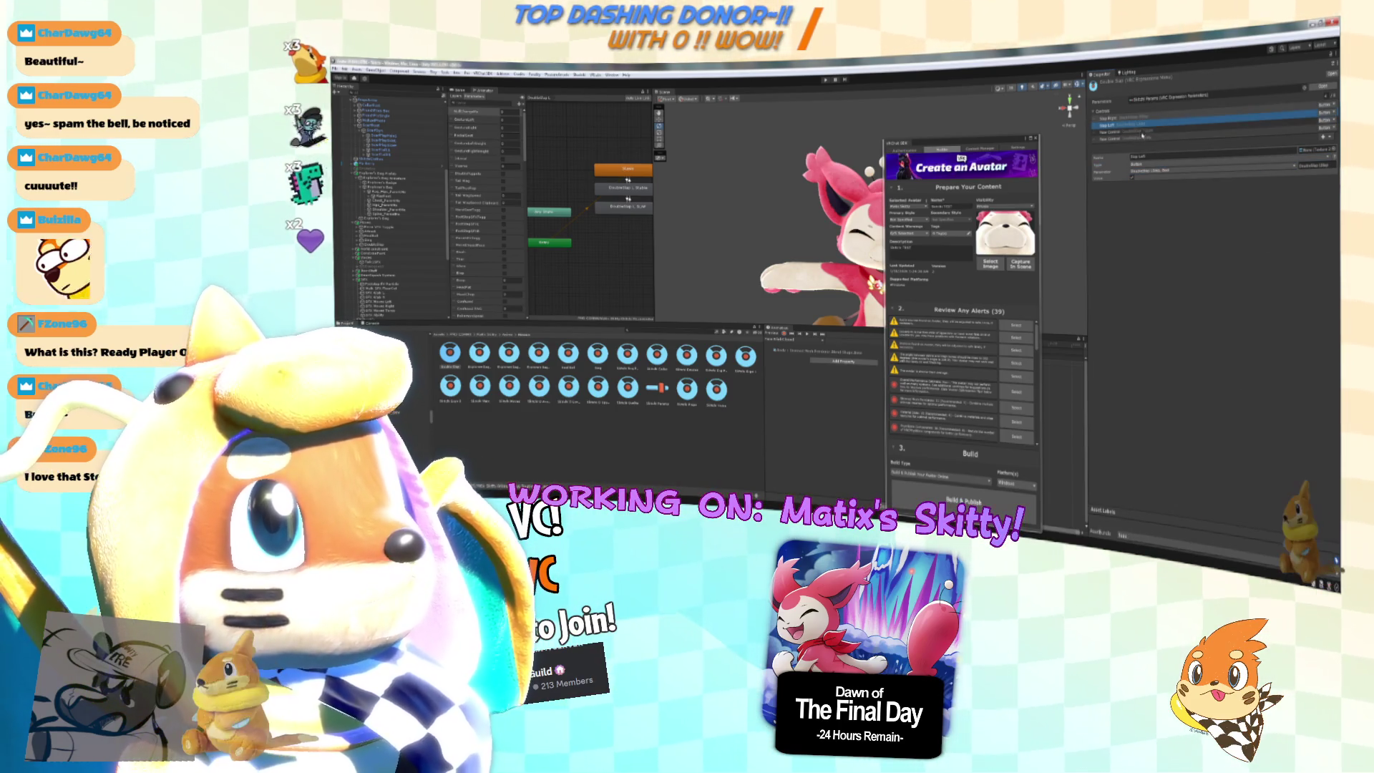
left_click(1155, 141)
left_click(1294, 154)
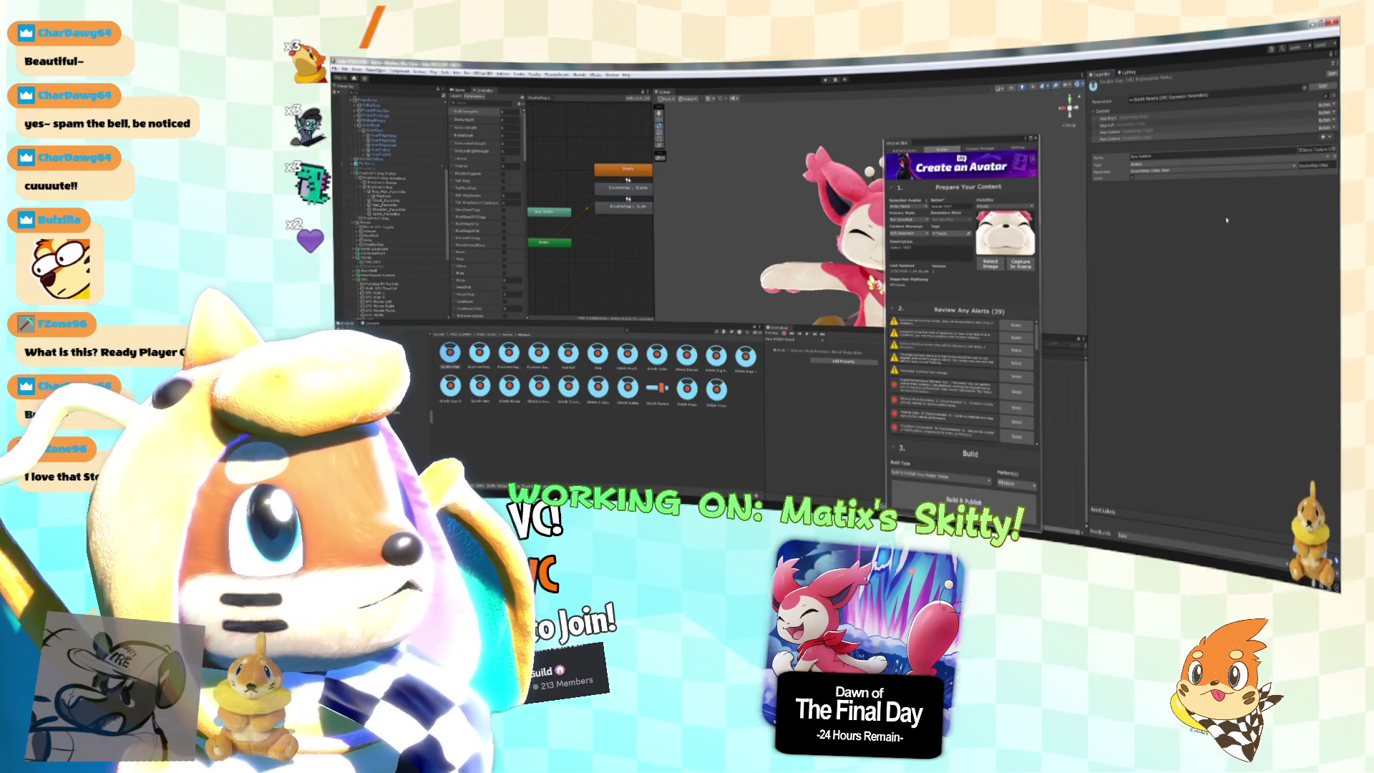
left_click(1148, 174)
left_click(1150, 158)
Rename the control to 'Eye Mode' and set its Type to Toggle.
left_click(1150, 156)
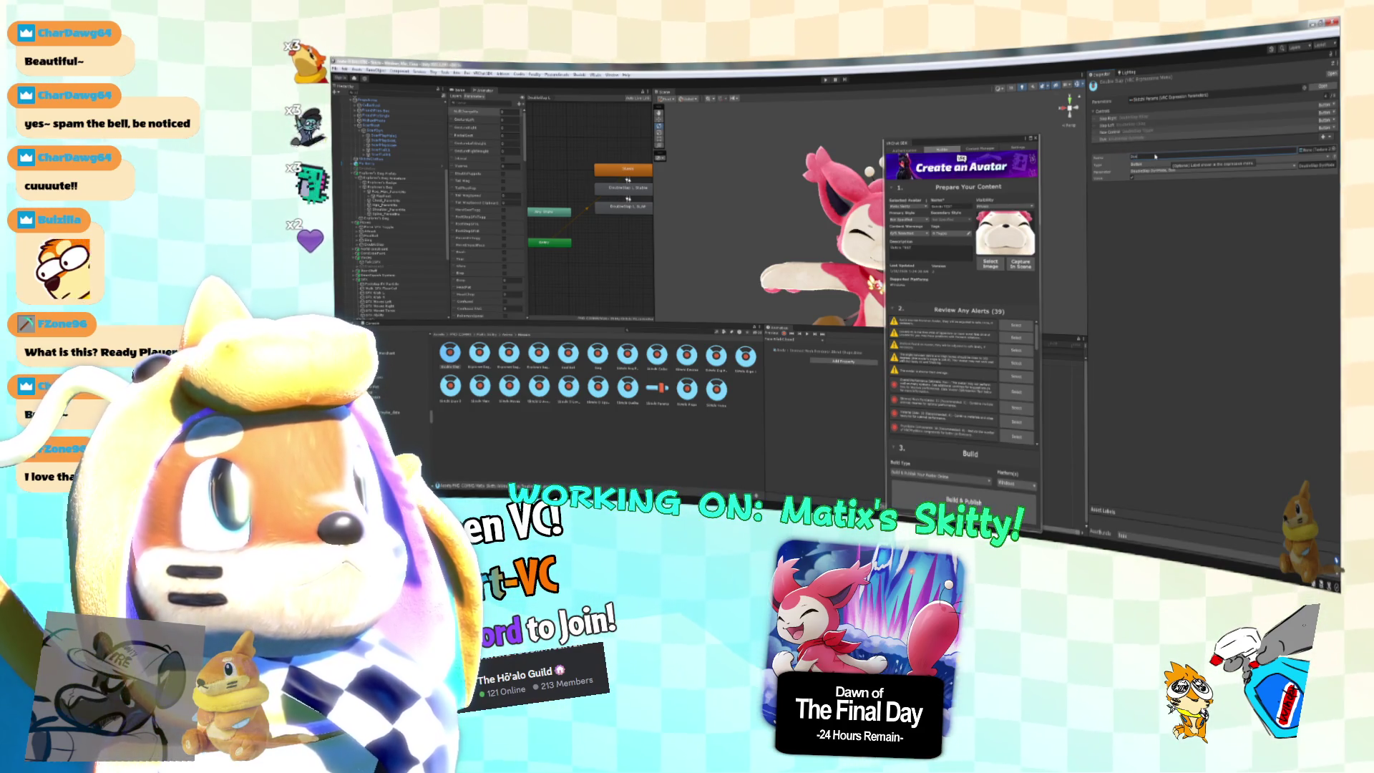
left_click(1155, 156)
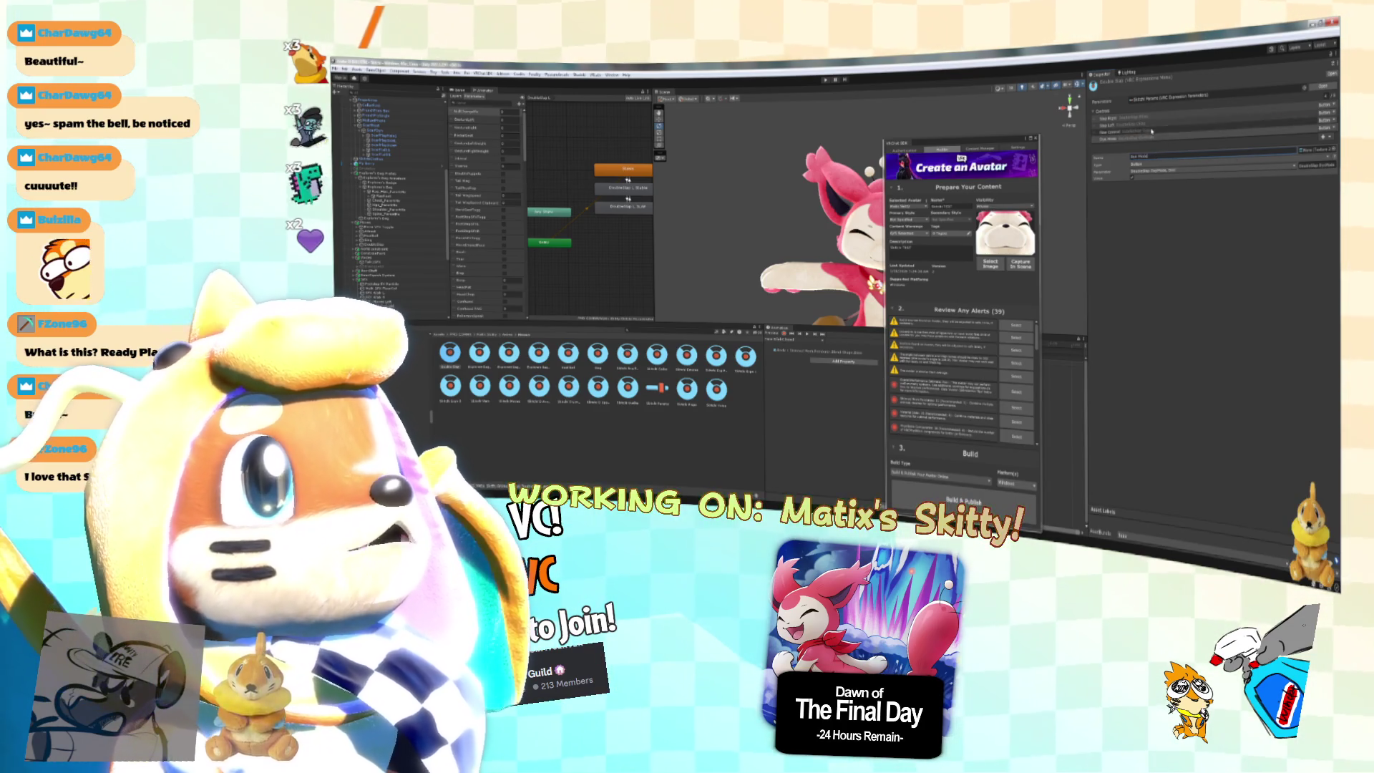
key("BackSpace")
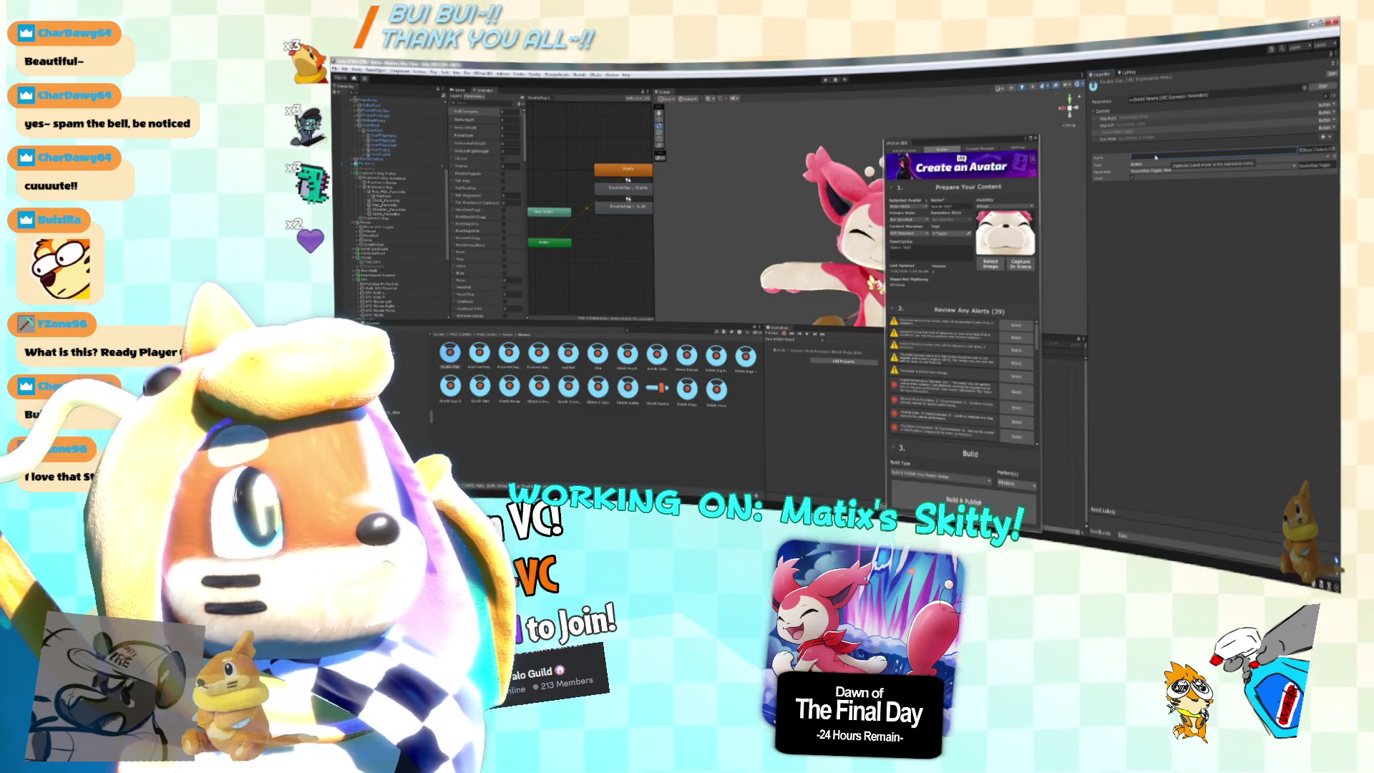
type("Eye Mode")
left_click(1162, 164)
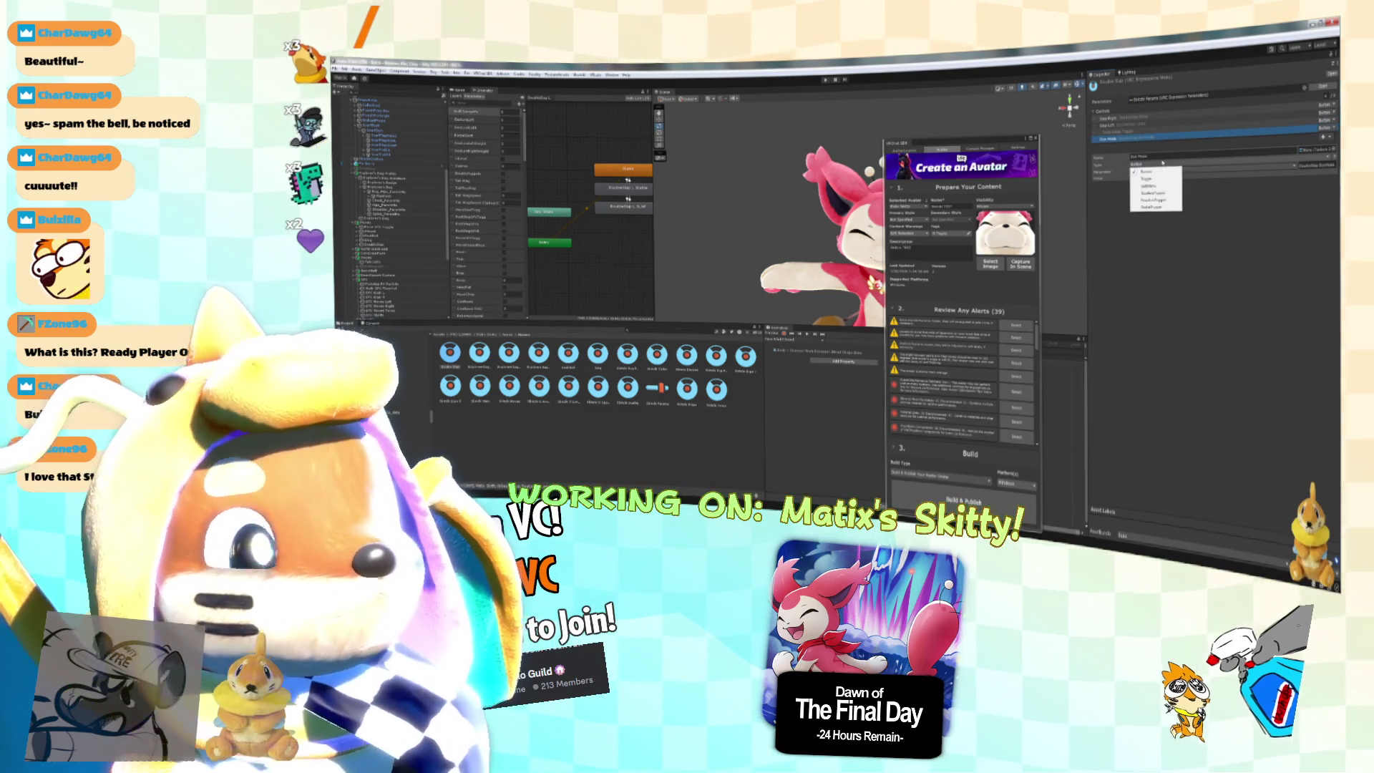
left_click(1145, 178)
left_click(1162, 164)
left_click(1146, 178)
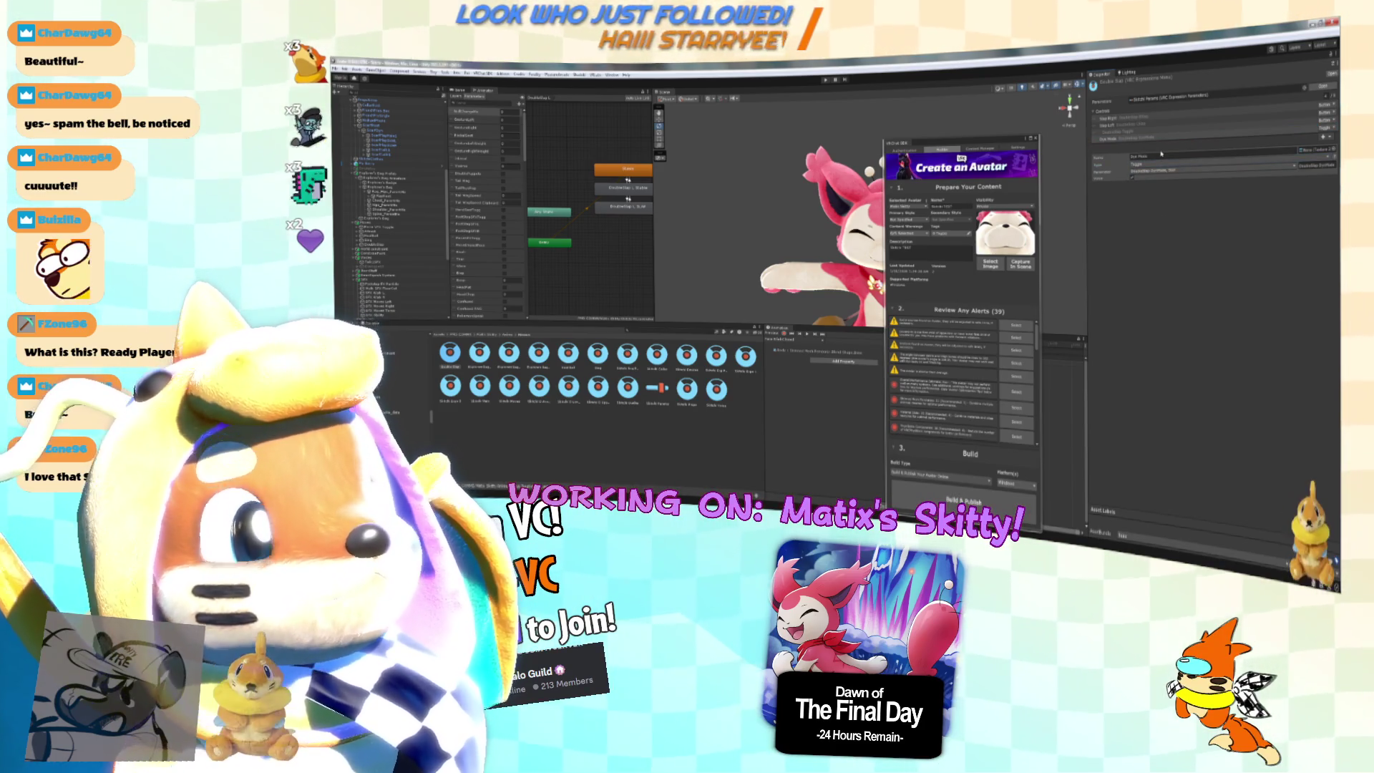
Clear the next control's name and change its type from Button to Toggle.
left_click(1160, 154)
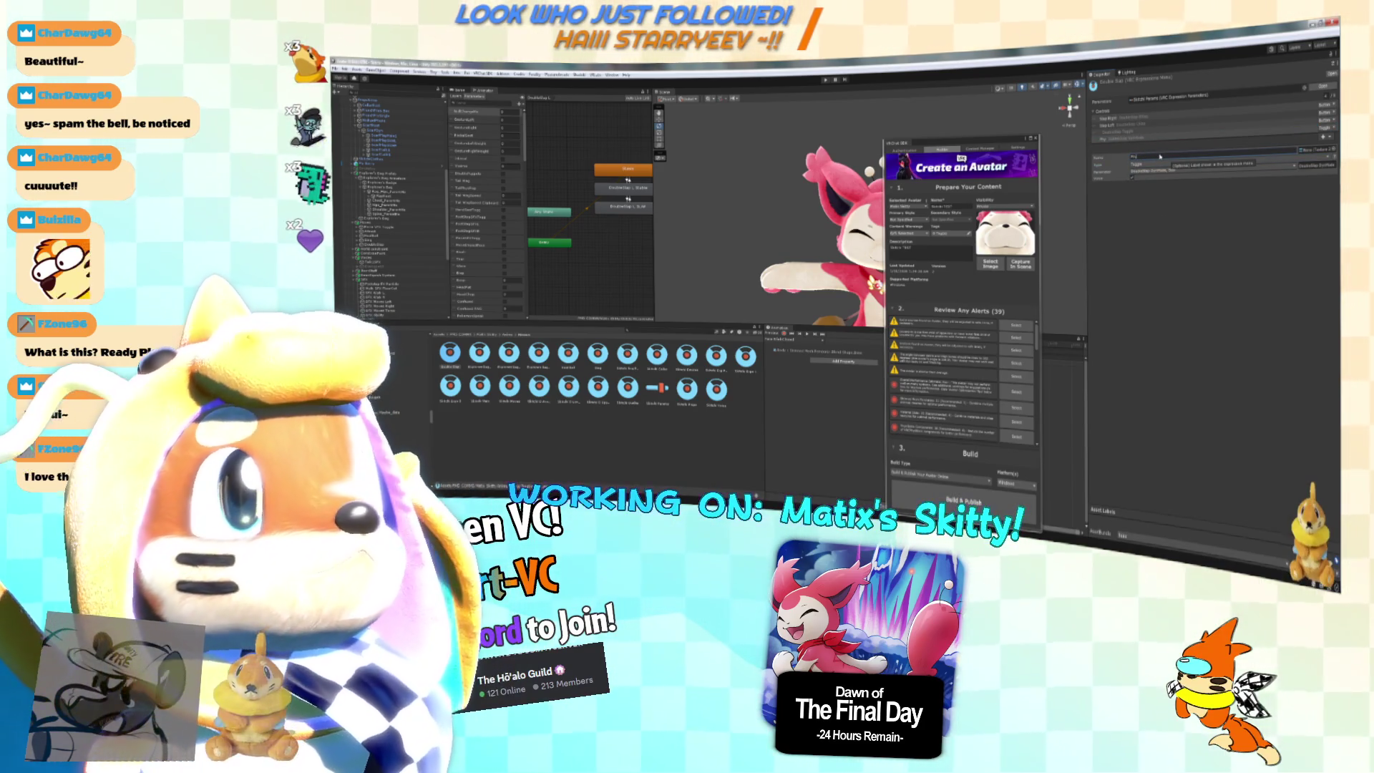
key("BackSpace")
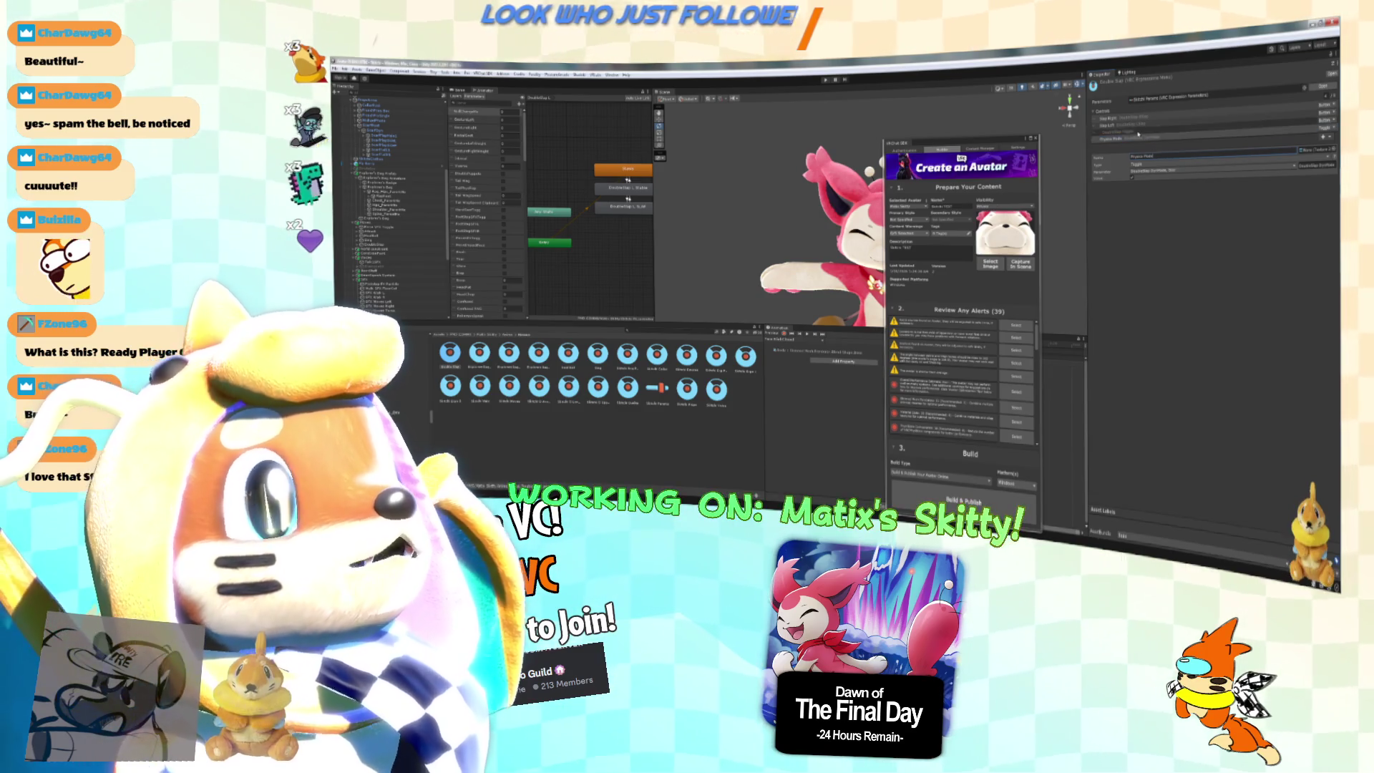
left_click(1152, 163)
left_click(1152, 171)
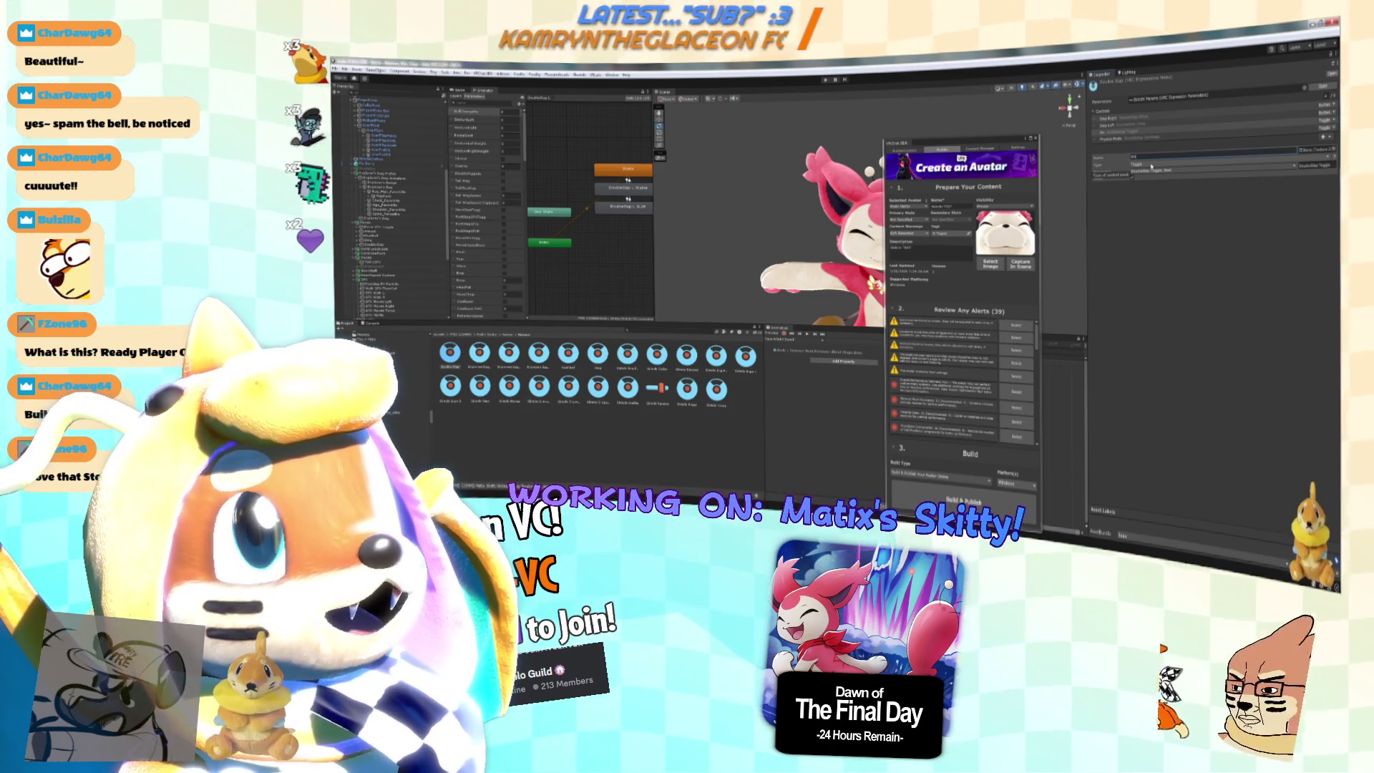
Open the settings of the Physics Mode control and another menu control.
left_click(1114, 133)
left_click(1014, 173)
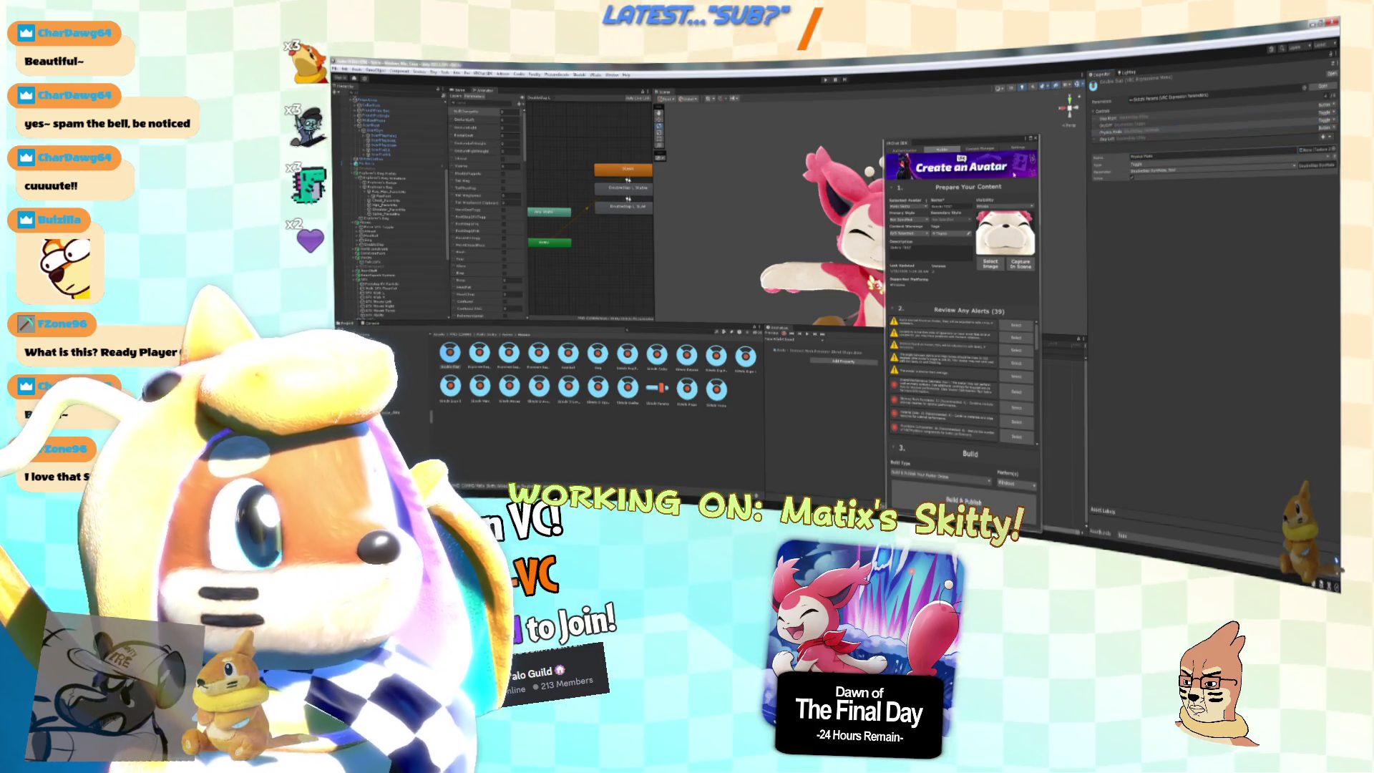
left_click(1117, 132)
key("alt+Tab")
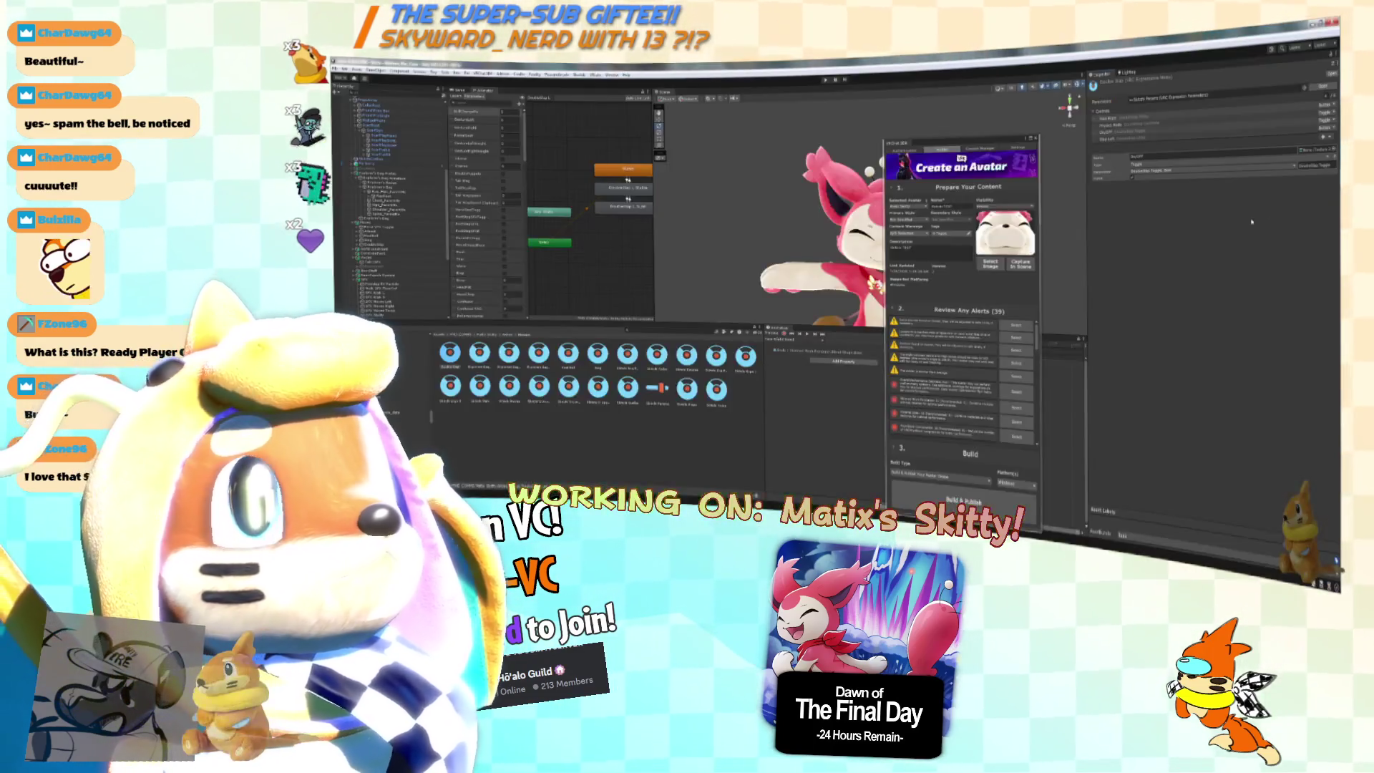
Select another menu asset and one of its controls, then scroll and widen the Animator Parameters list.
left_click(598, 354)
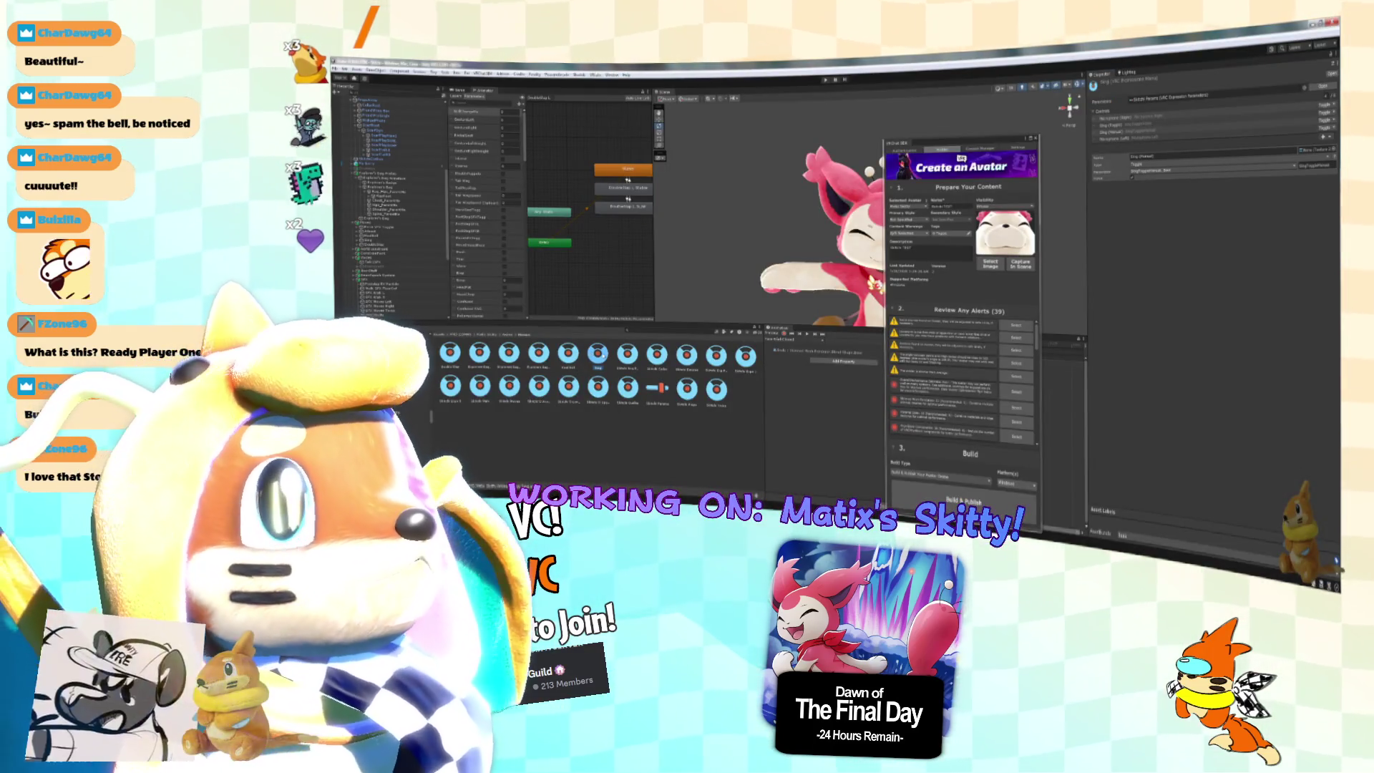
left_click(1216, 125)
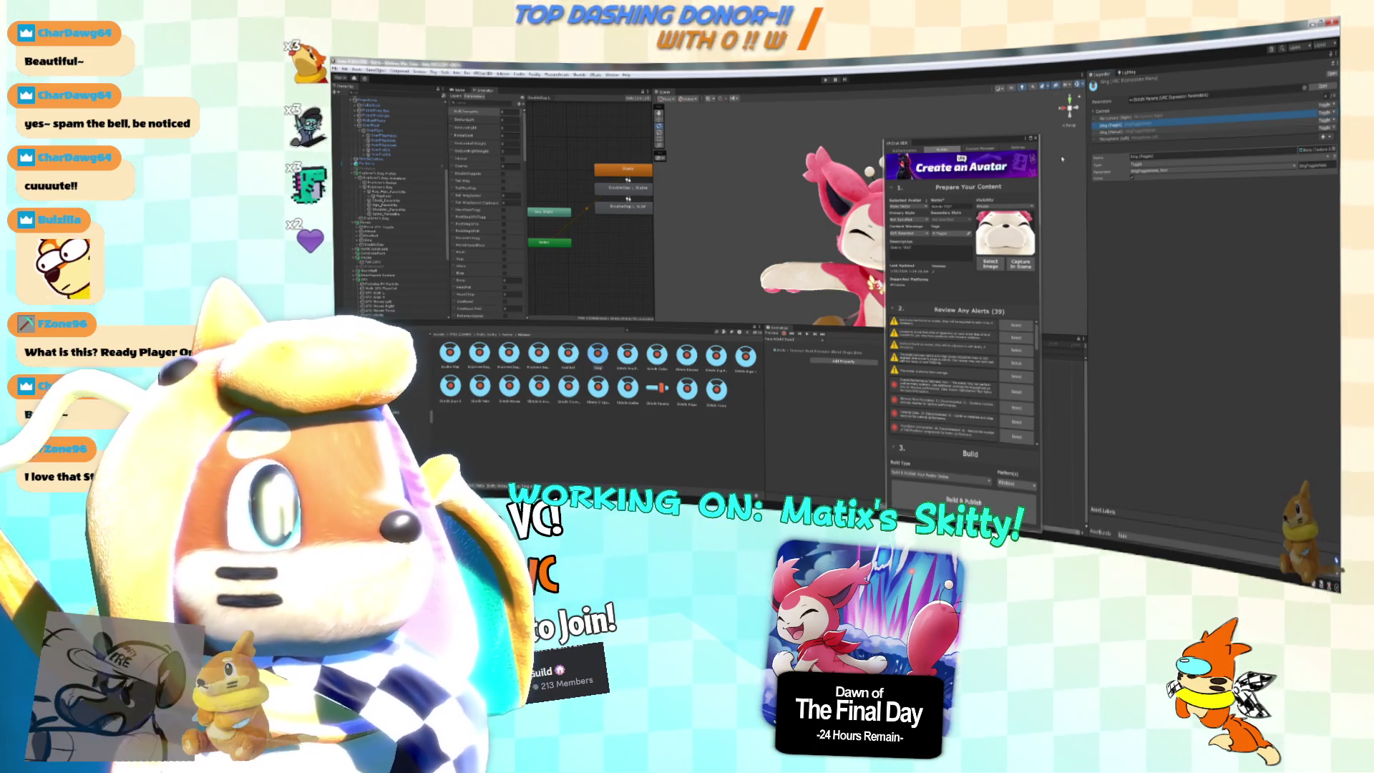
scroll(488, 227, "down", 5)
scroll(491, 233, "down", 10)
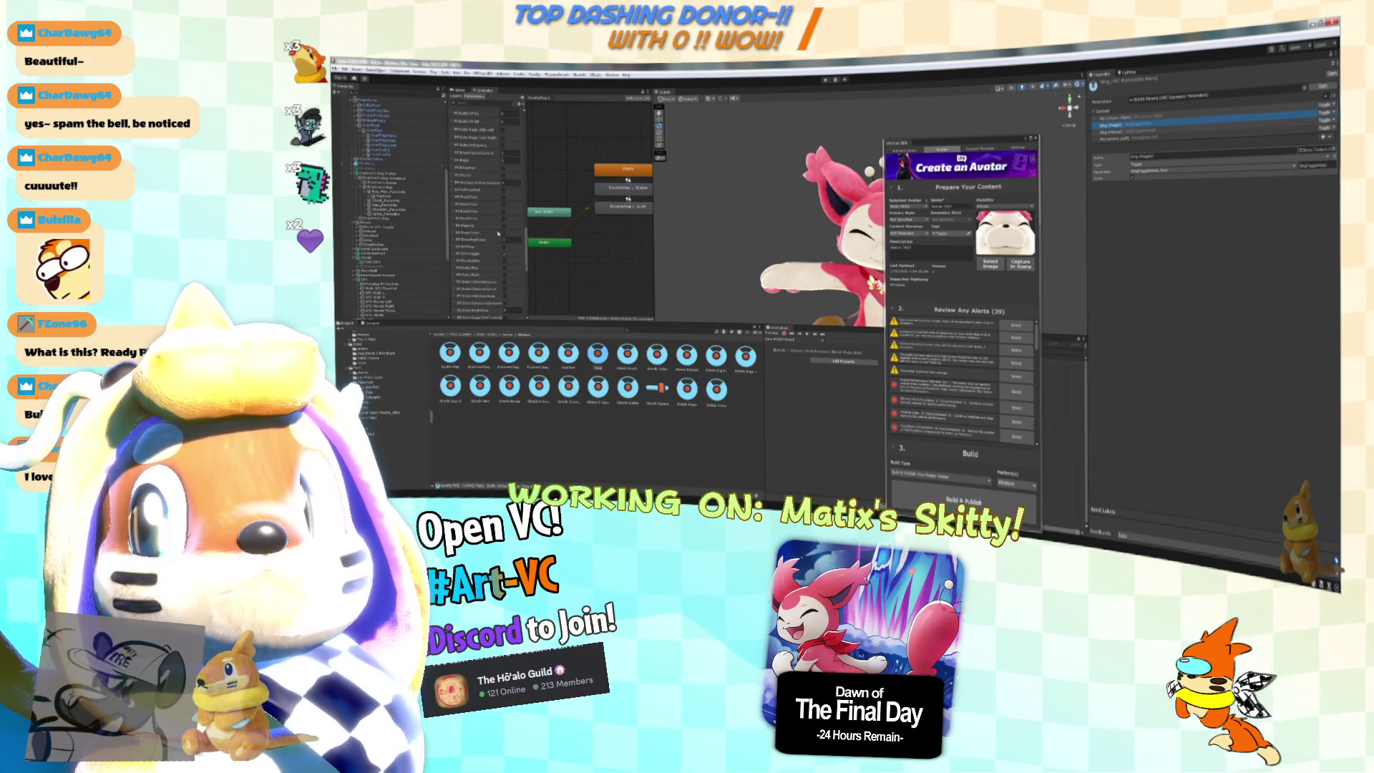
left_click_drag(527, 222, 571, 222)
scroll(513, 227, "down", 5)
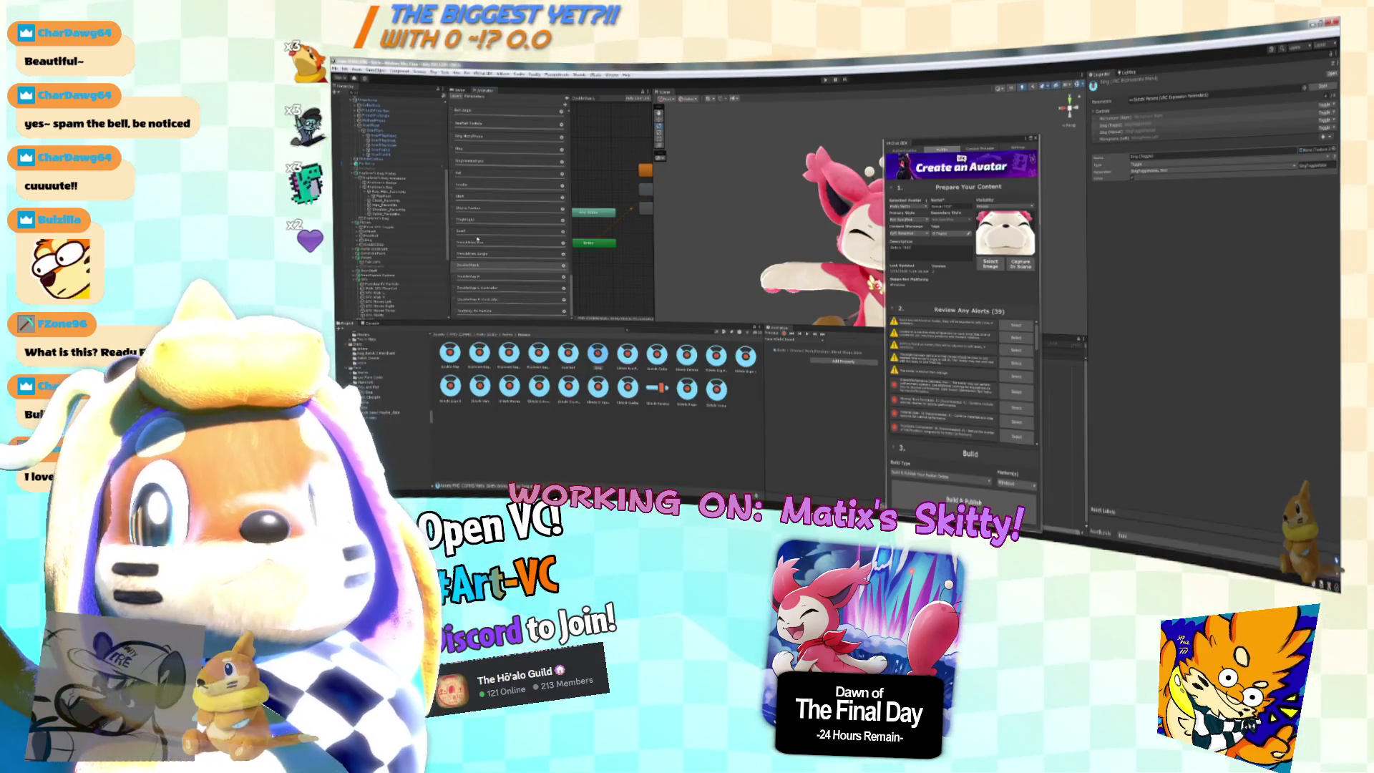
Select the Skip parameter, widen the animator graph and centre it on the orange default state.
left_click(507, 251)
left_click(491, 195)
scroll(491, 190, "up", 3)
left_click(491, 185)
left_click_drag(652, 204, 848, 204)
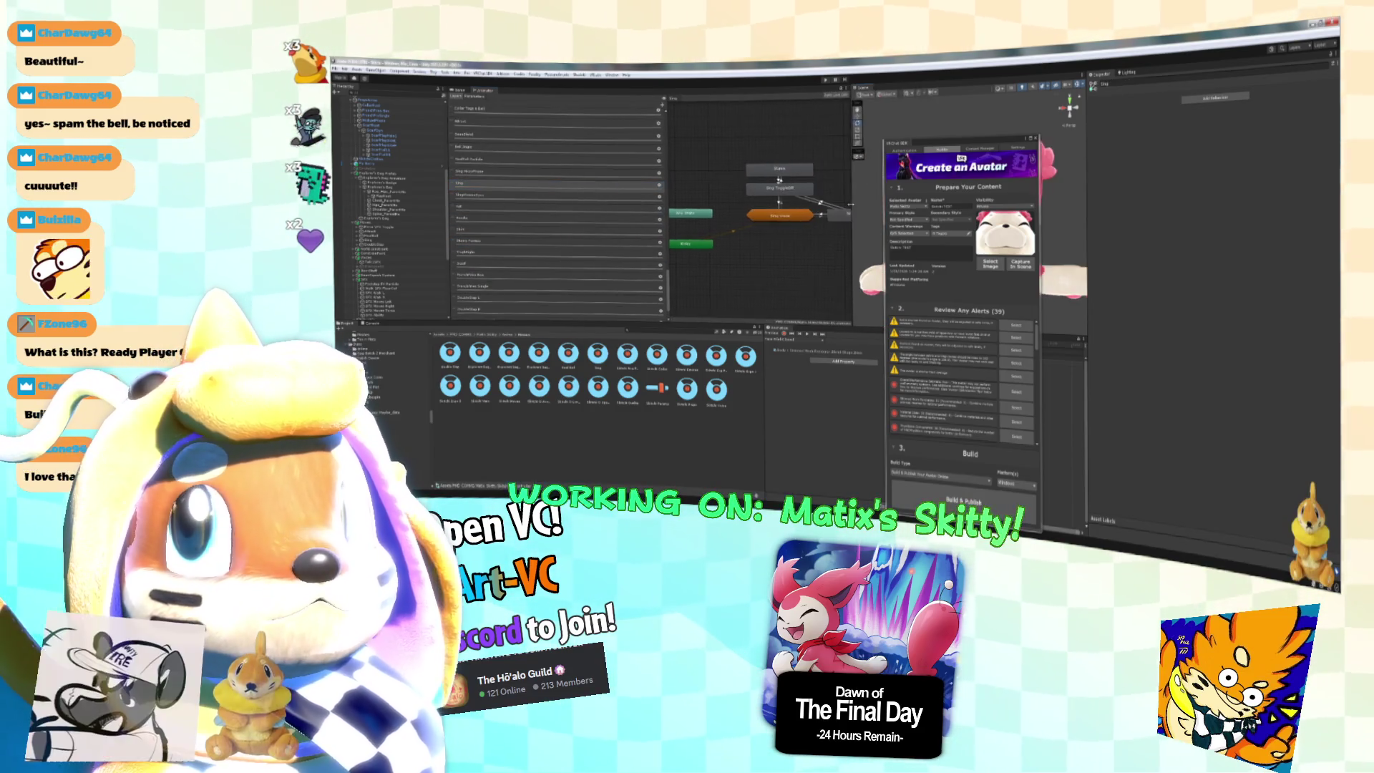
left_click(698, 233)
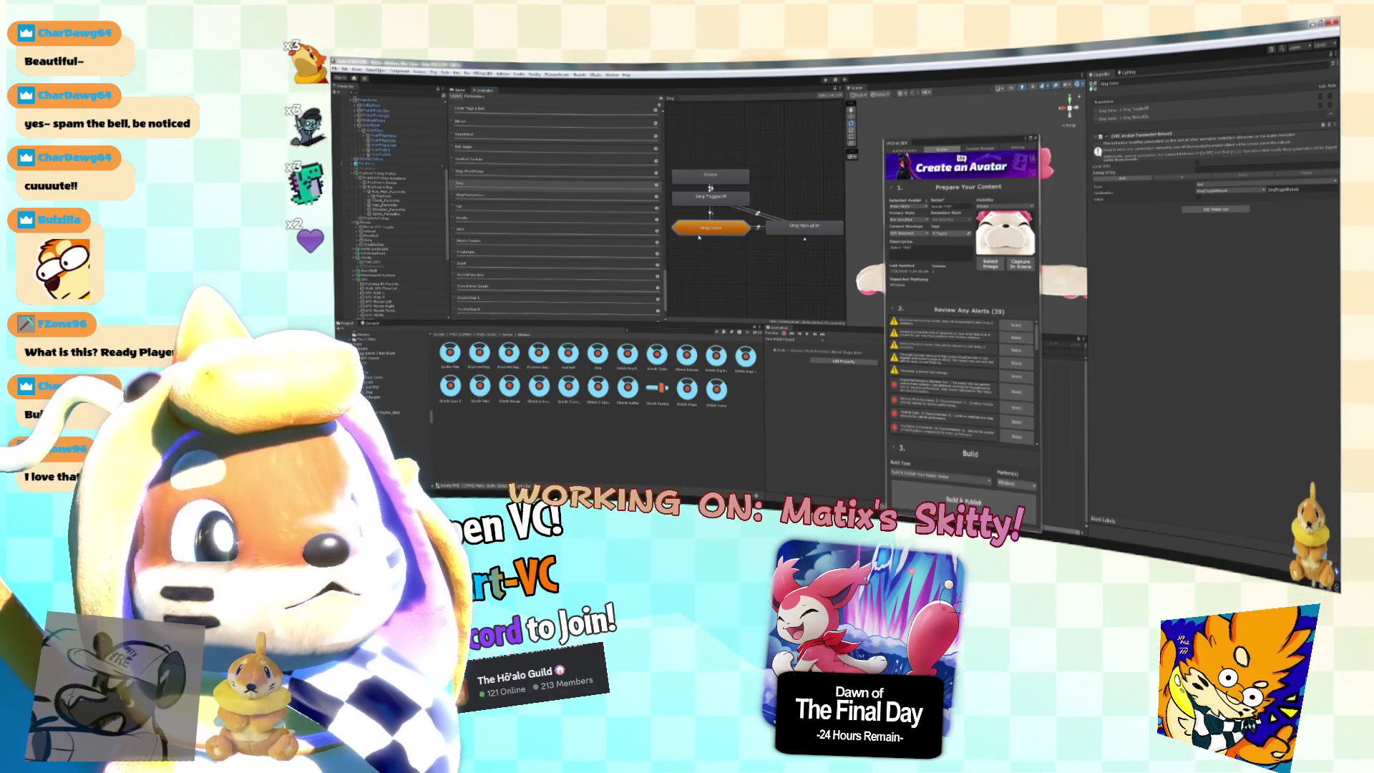
left_click_drag(699, 235, 732, 249)
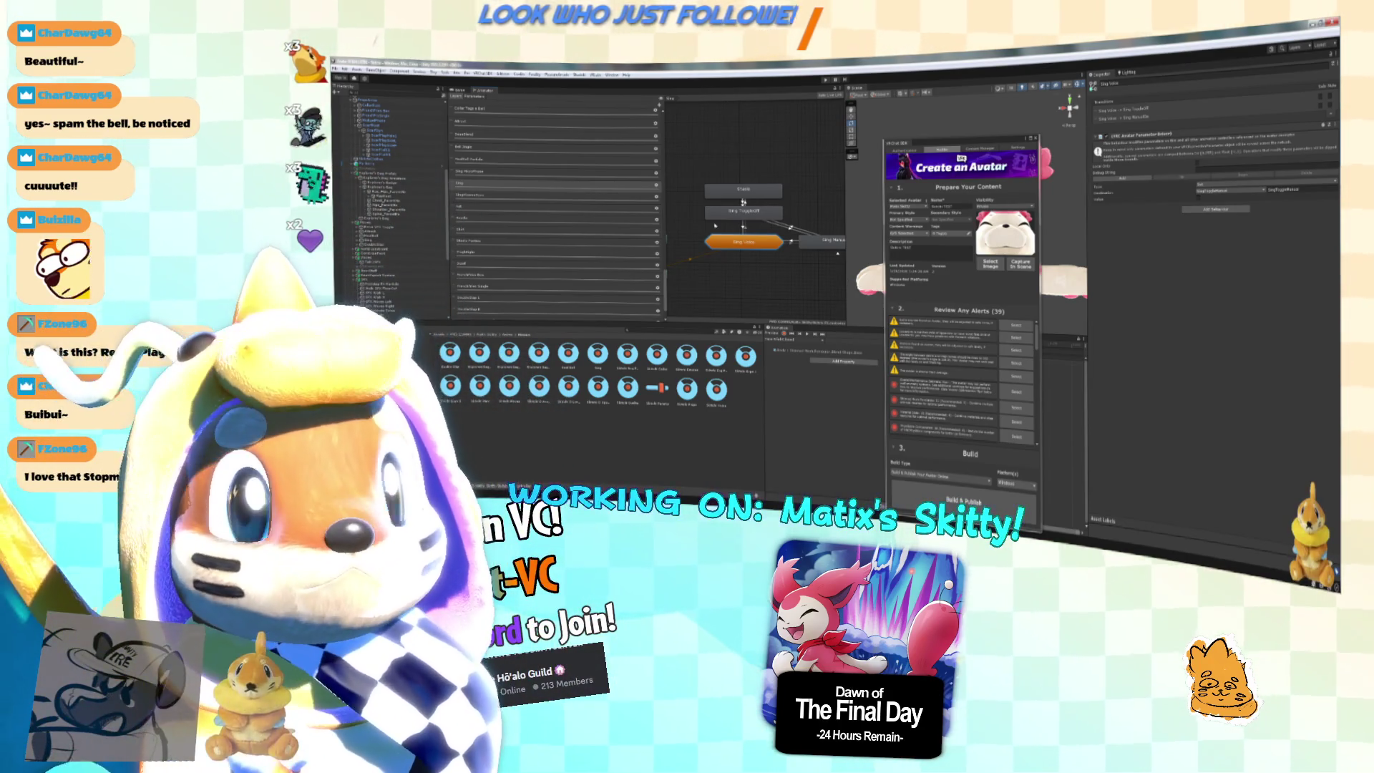
Show the Sing layer's state machine zoomed in, then switch to VRChat.
left_click(579, 196)
left_click(584, 187)
scroll(729, 236, "up", 3)
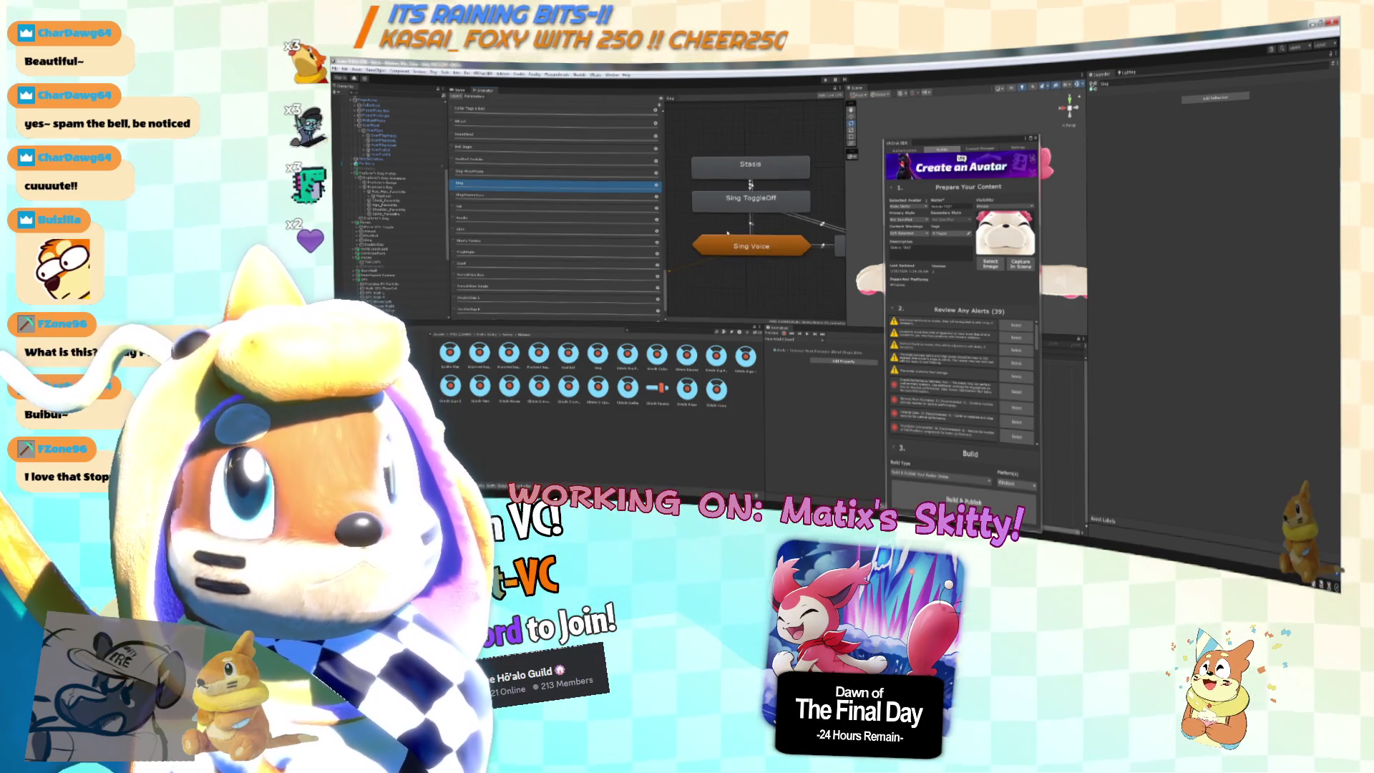
key("alt+Tab")
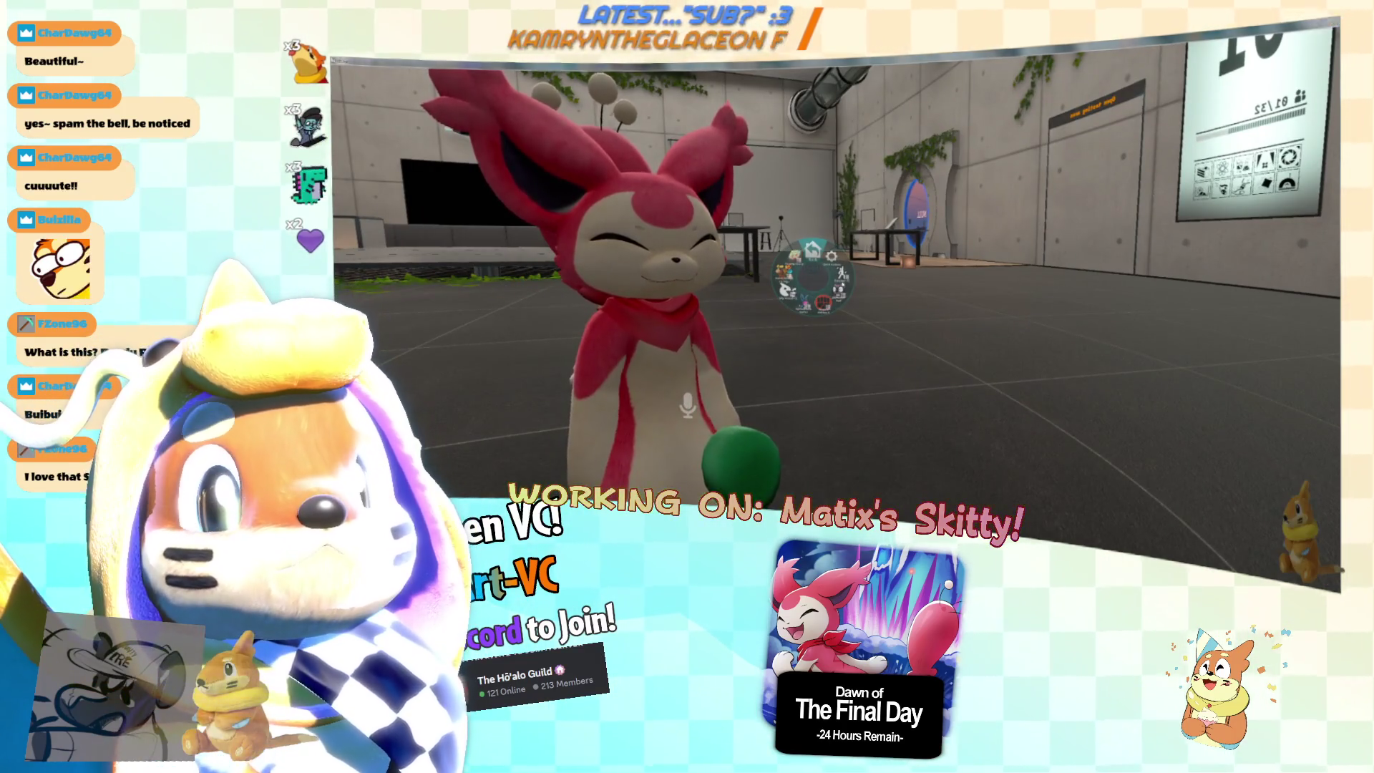
Alt+Tab away from VRChat toward the Unity editor.
key("alt+Tab")
key("alt+Tab")
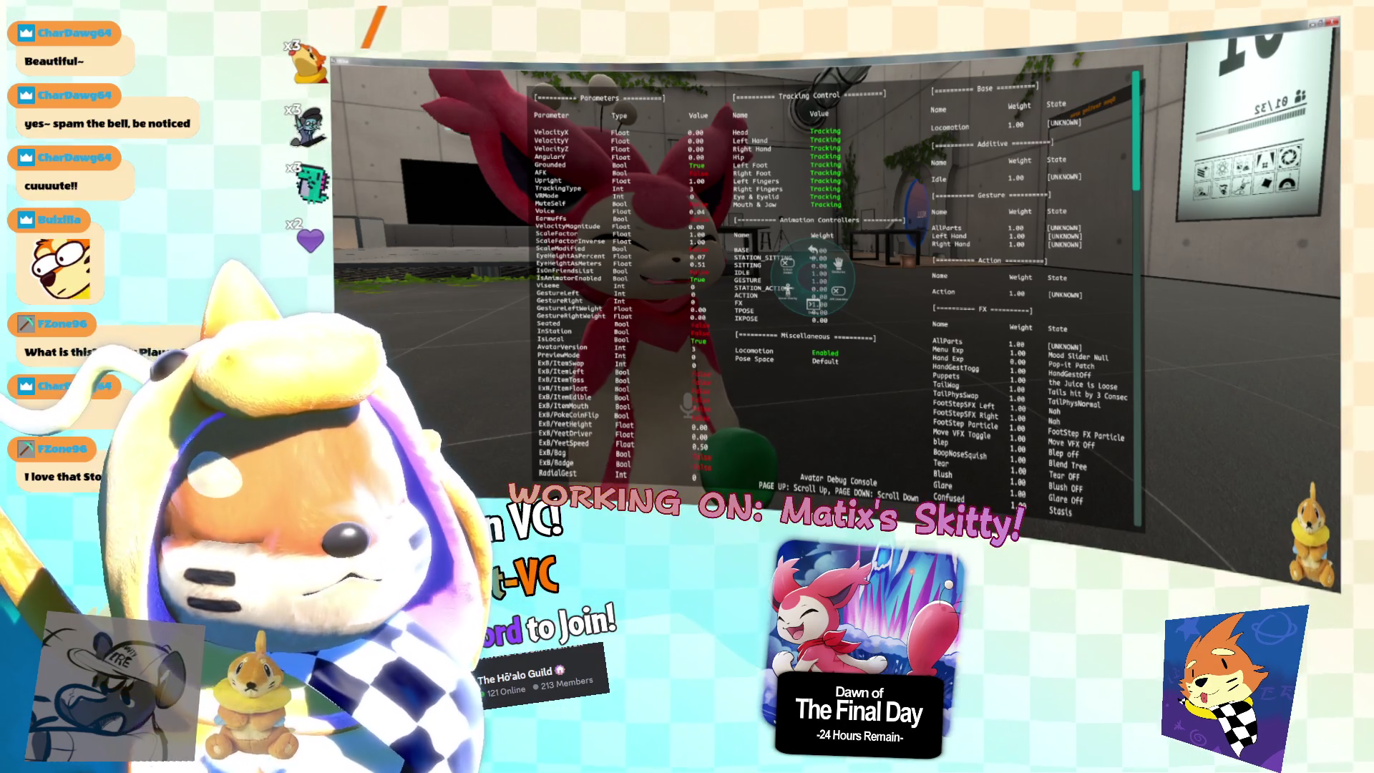
Page down twice through the debug console's parameters, then cycle windows to bring up Notepad.
key("Page_Down")
key("Page_Down")
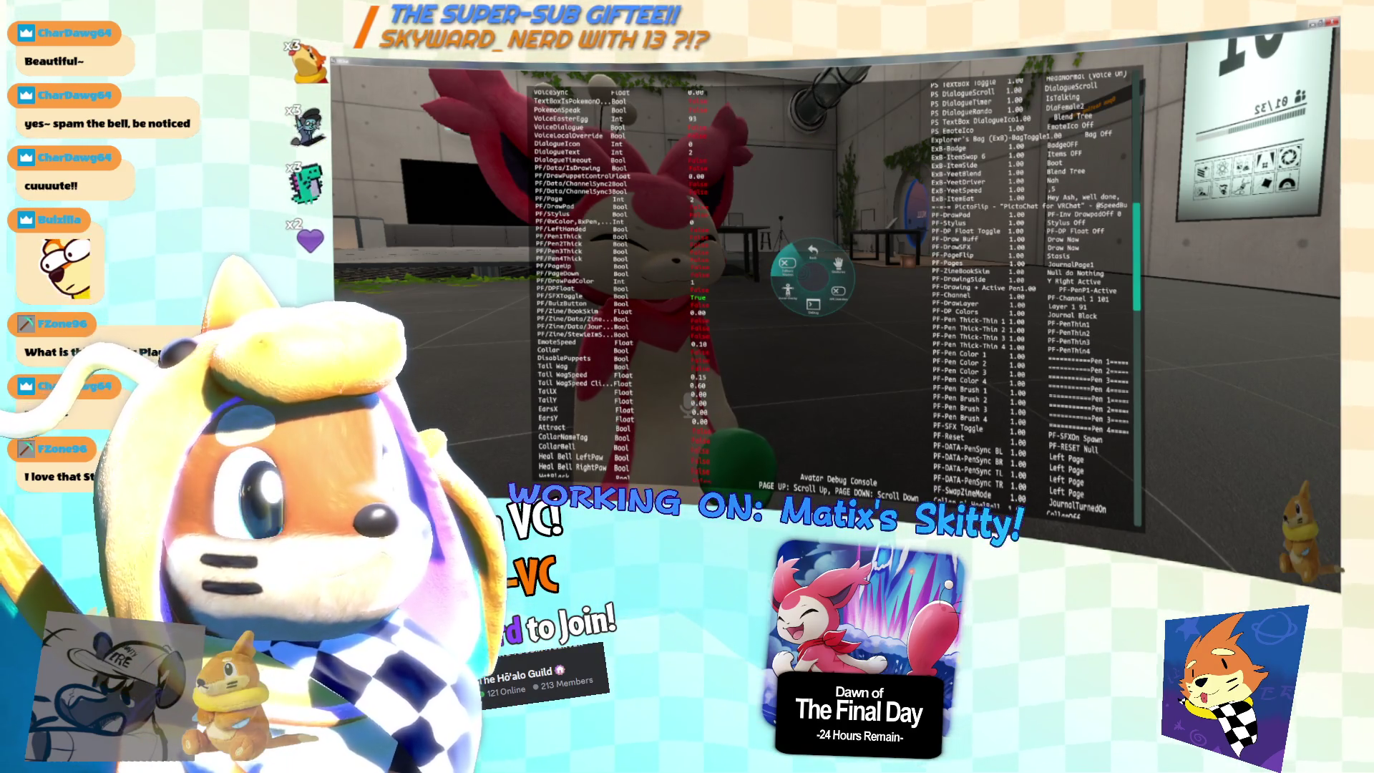
key("Page_Down")
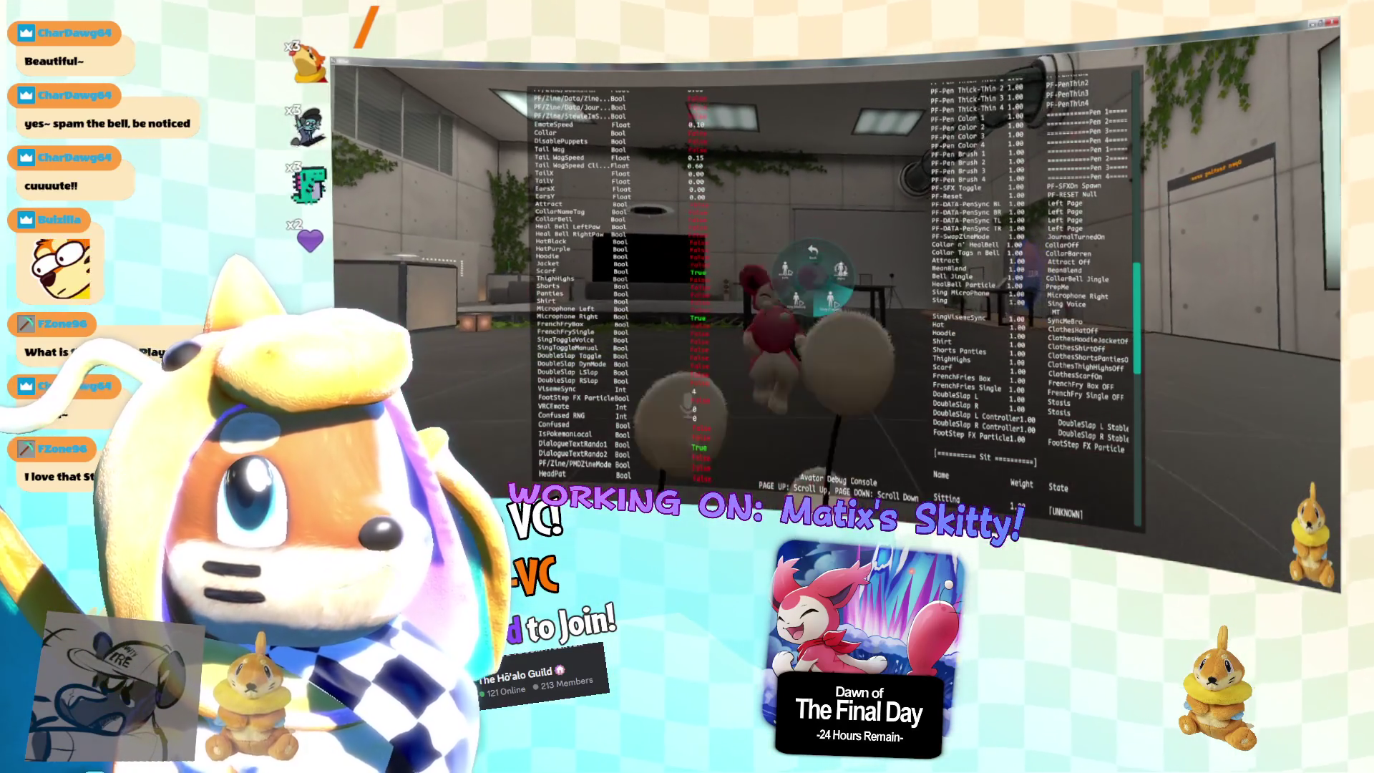
key("alt+Tab")
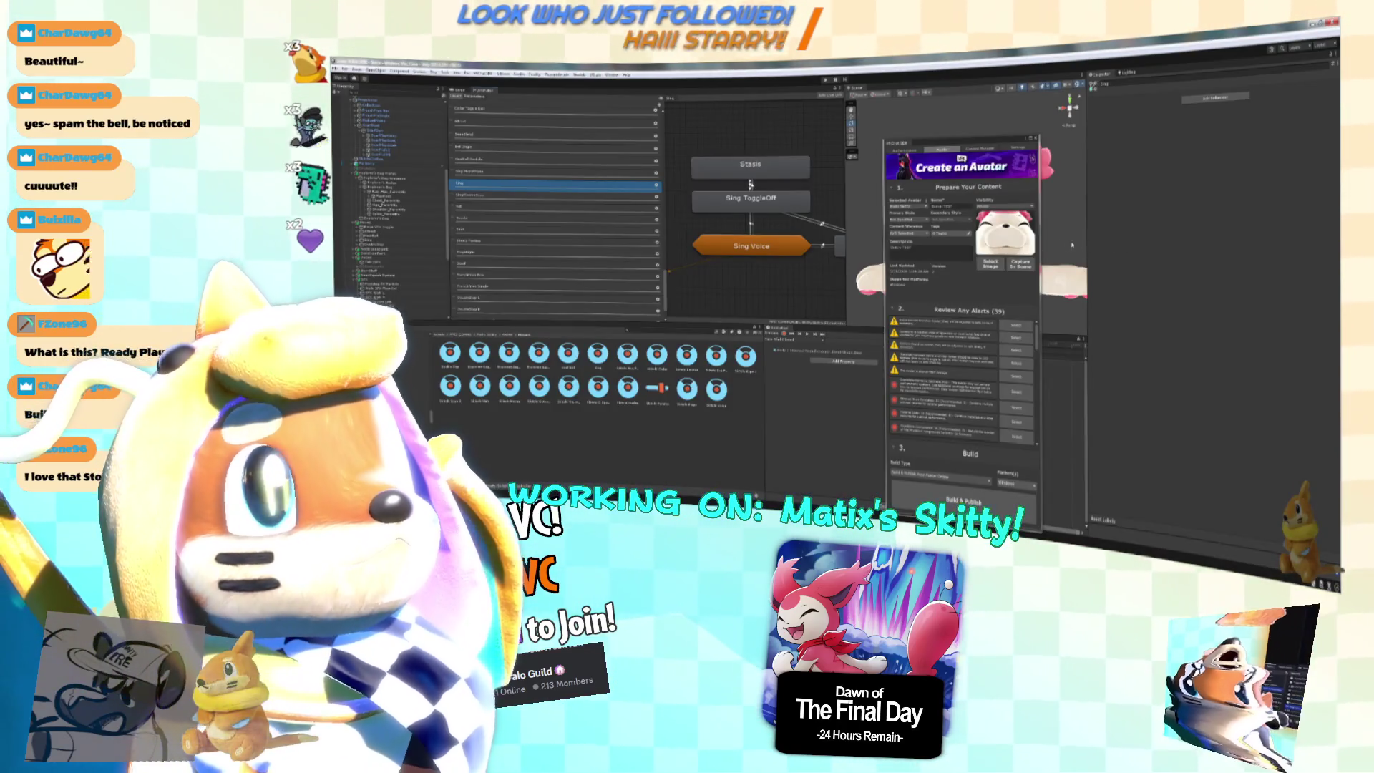
key("alt+Tab")
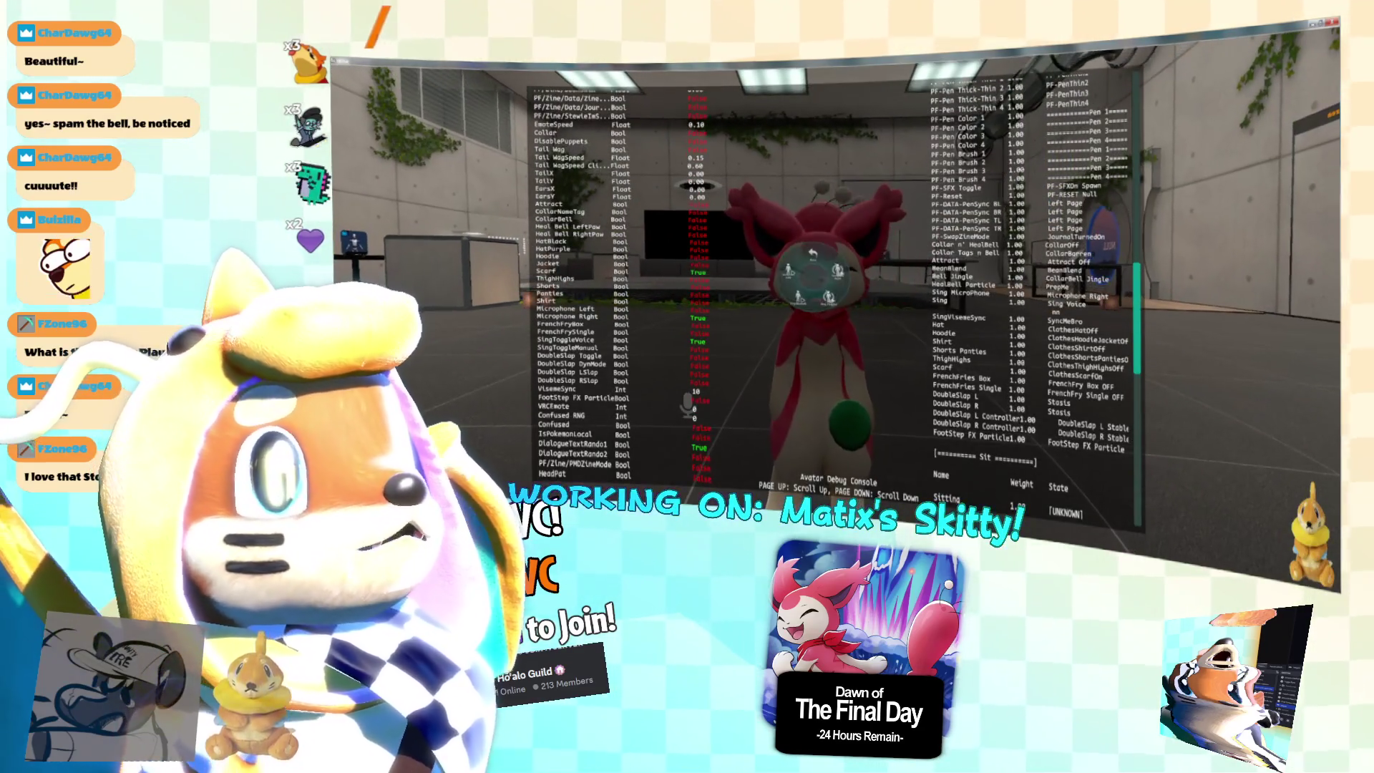
key("alt+Tab")
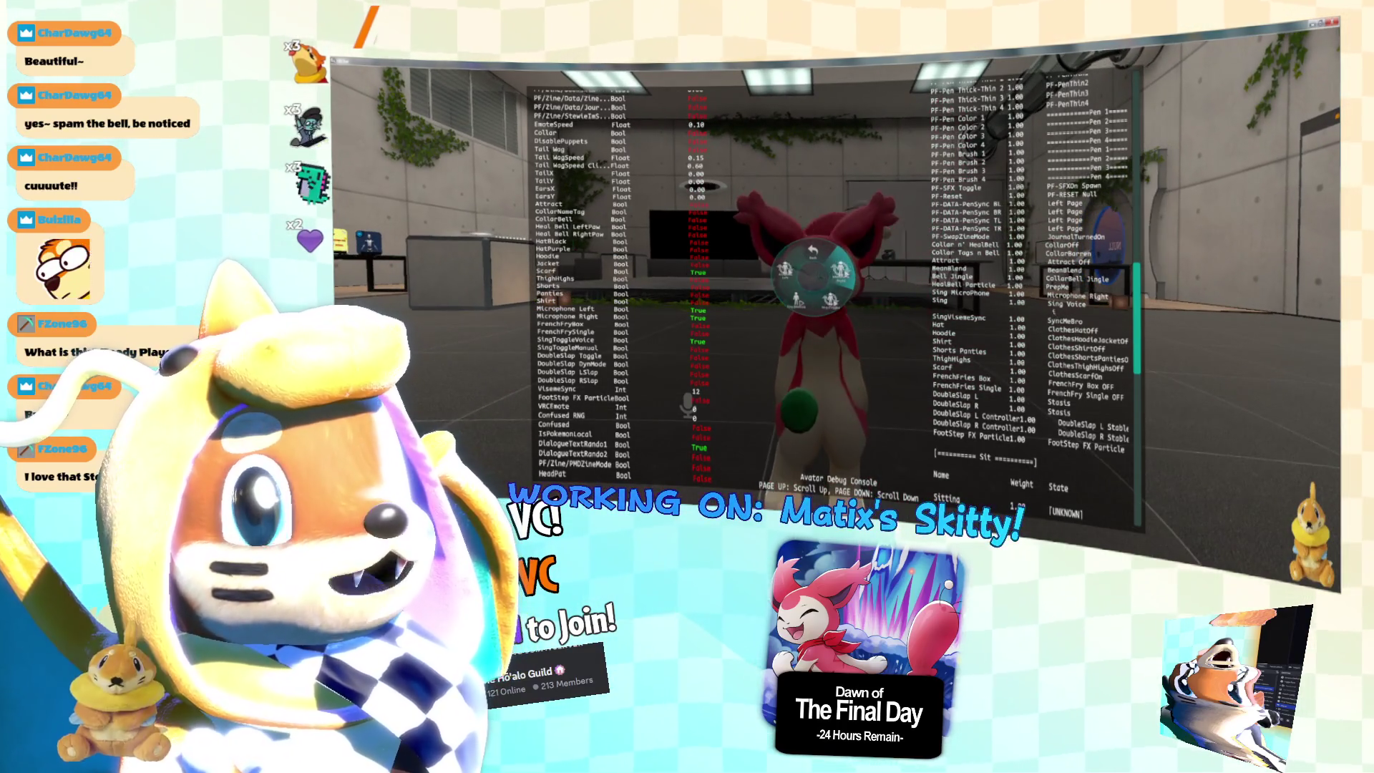
key("alt+Tab")
key("alt+Tab")
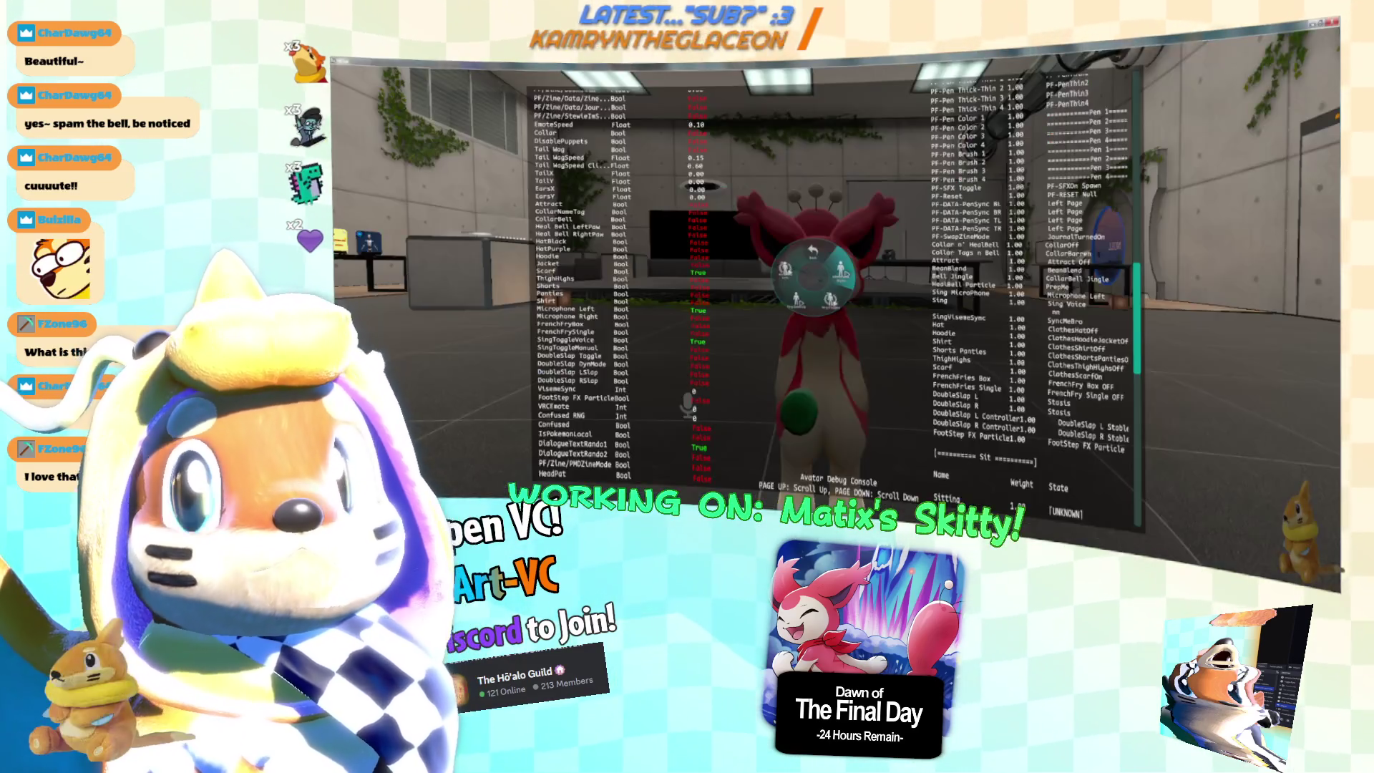
key("alt+Tab")
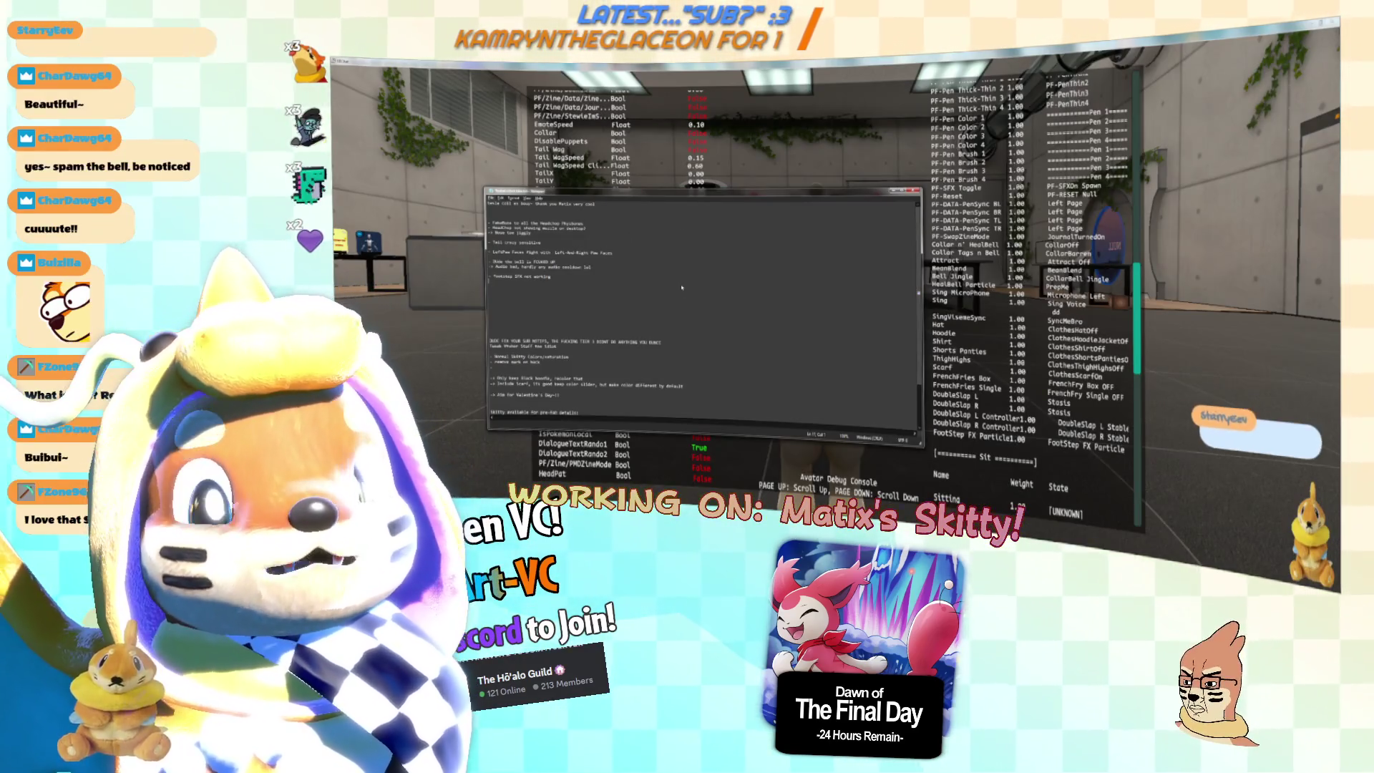
Note that the microphone toggles don't turn each other off.
key("alt+f")
key("Escape")
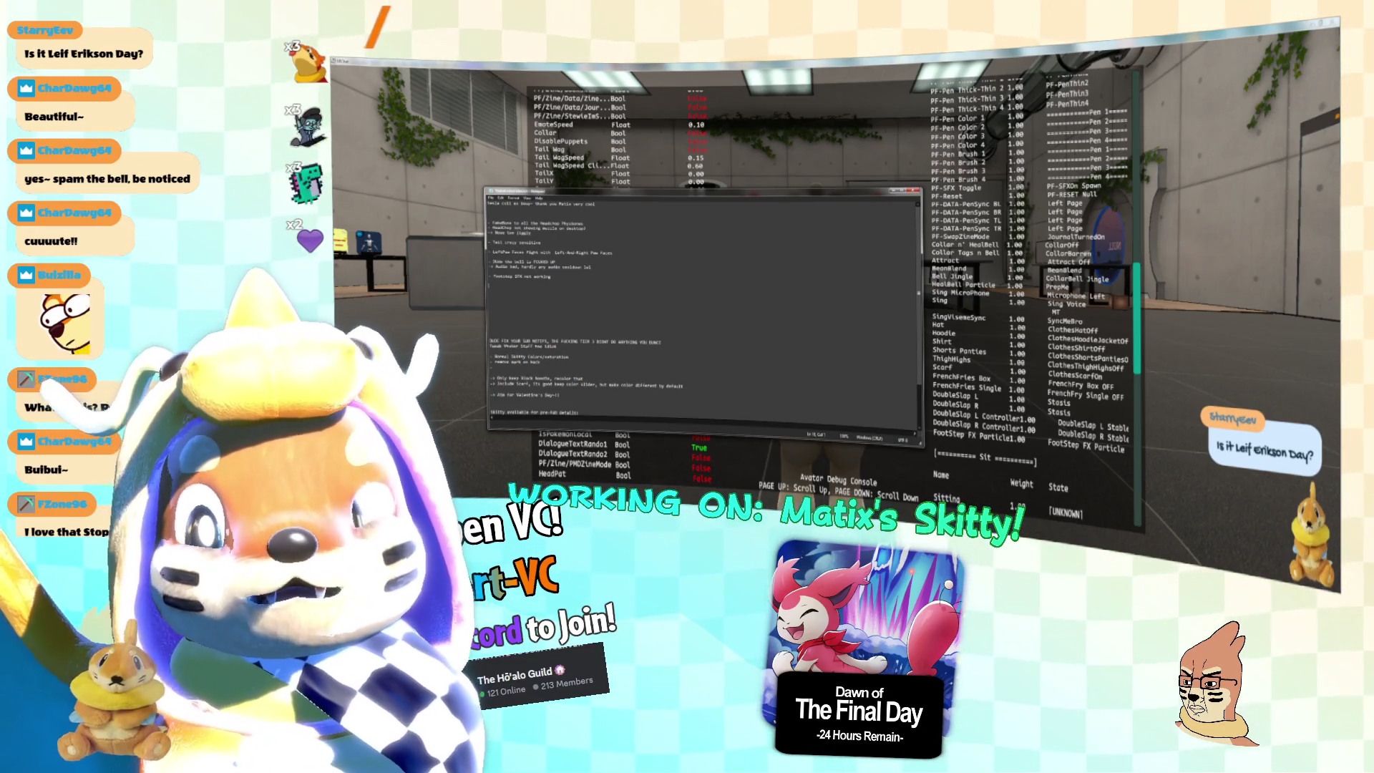
type("phone Left/Rig")
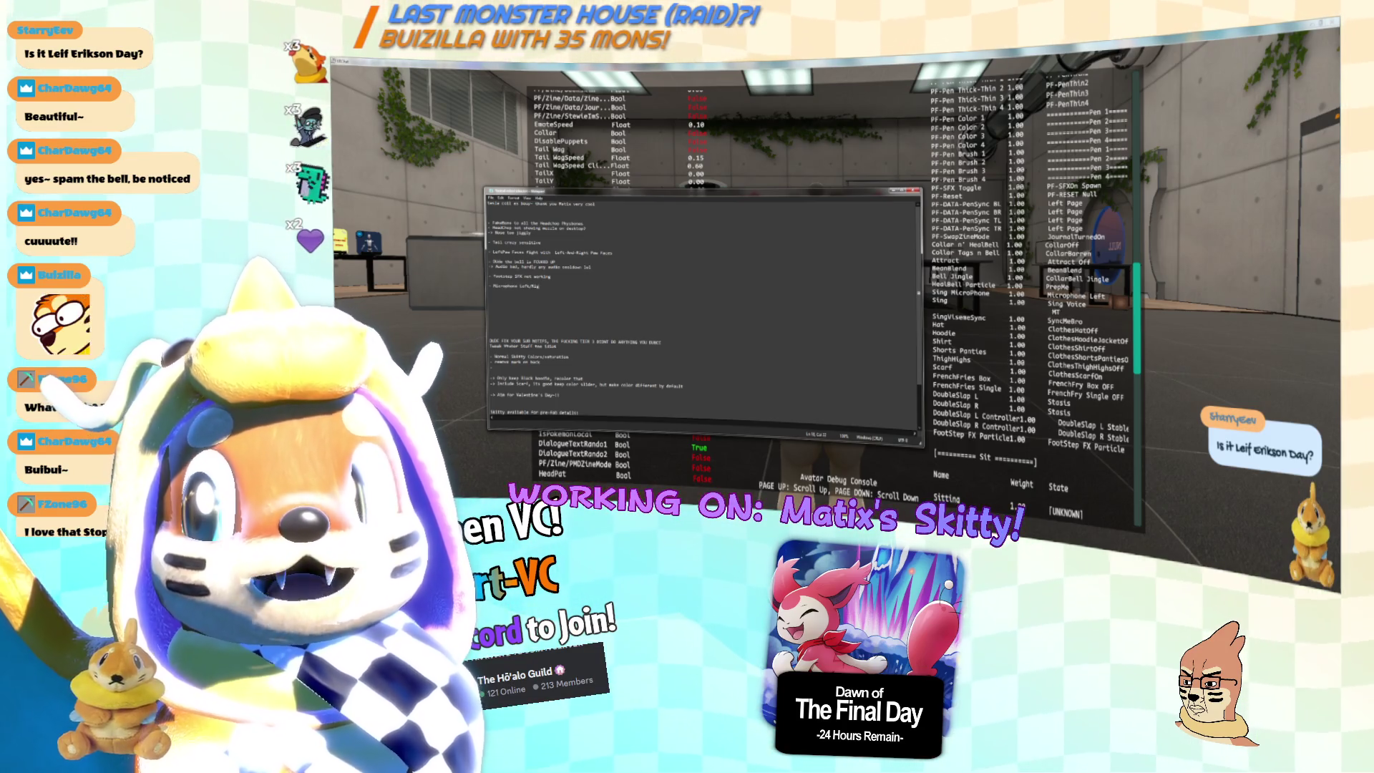
type("s")
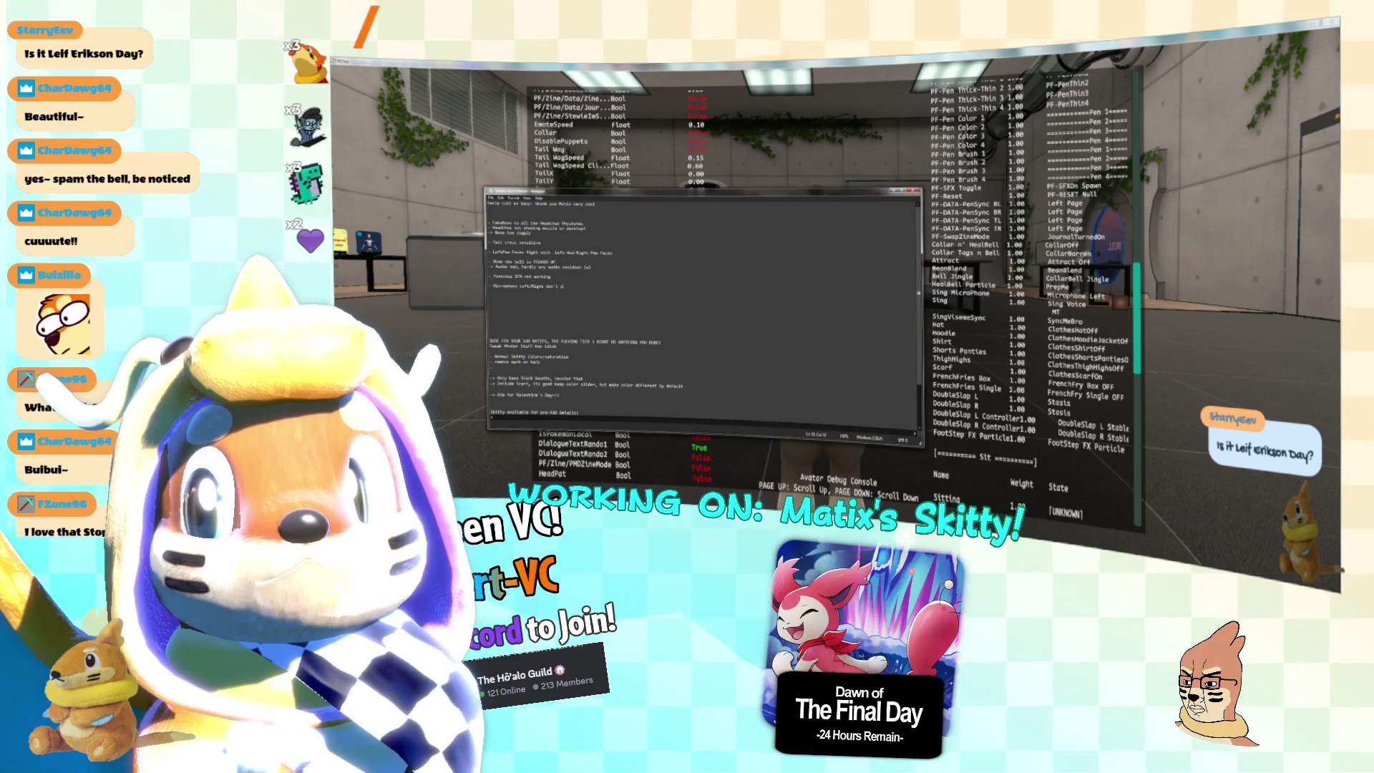
type("tsynch")
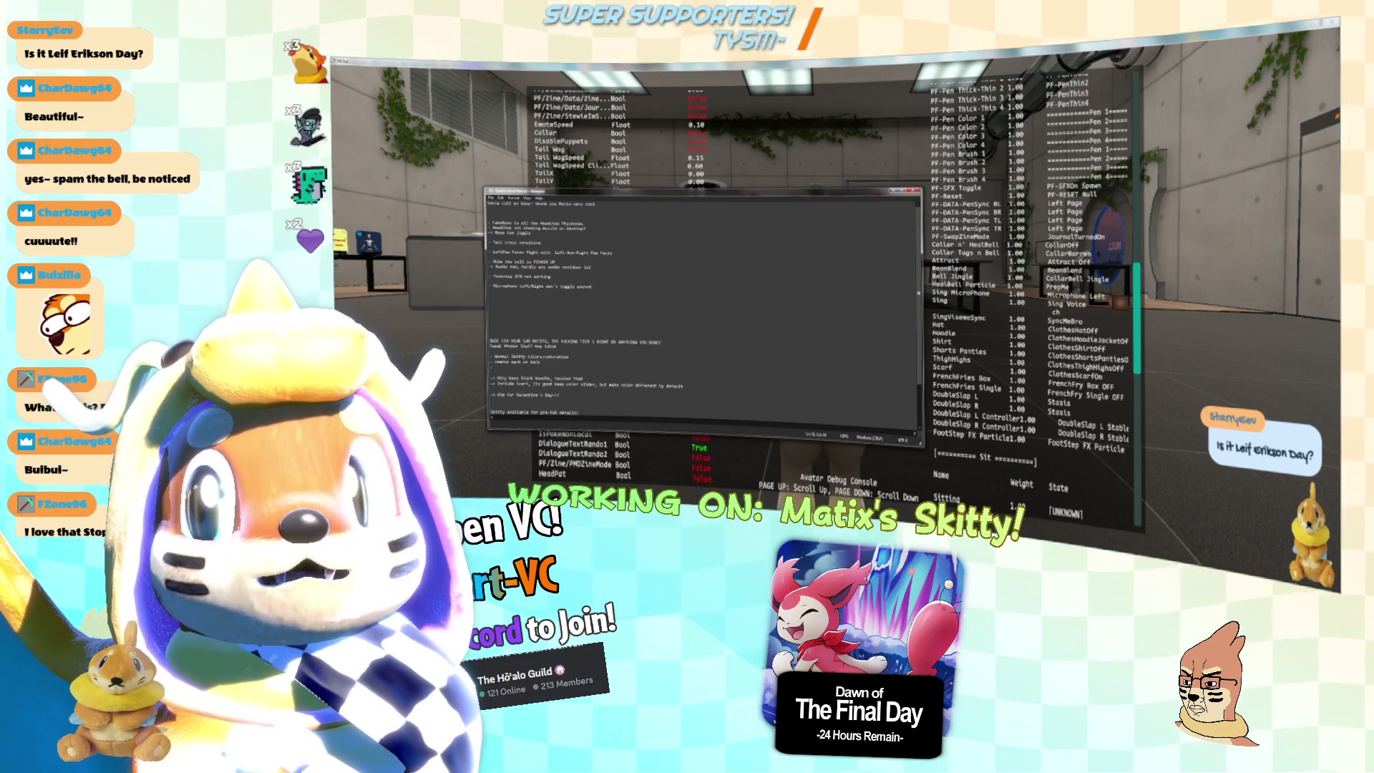
type("f")
key("Return")
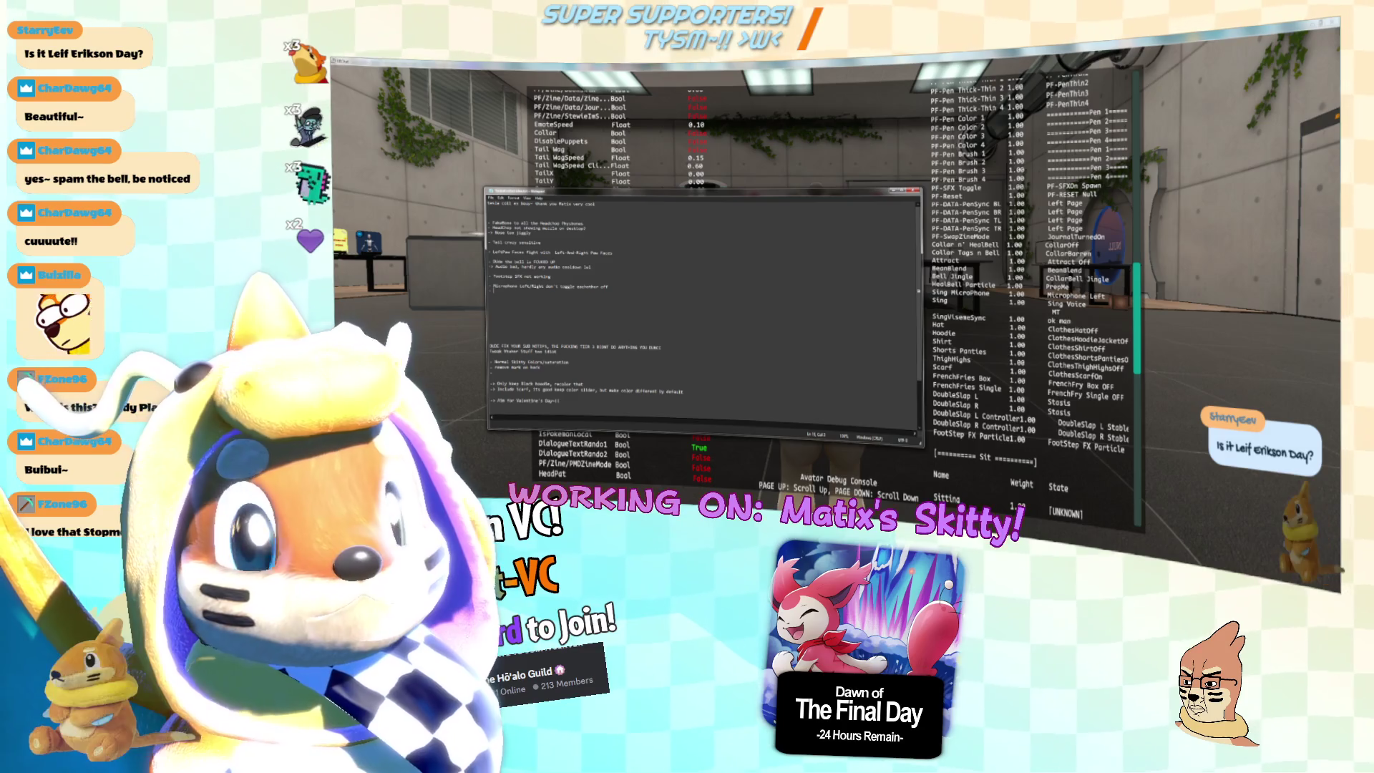
key("Return")
Note that Sing fails while SyncedVisemes works, start another line, and return to VRChat.
type("Sing isn't working somehow, but the Voice Sn")
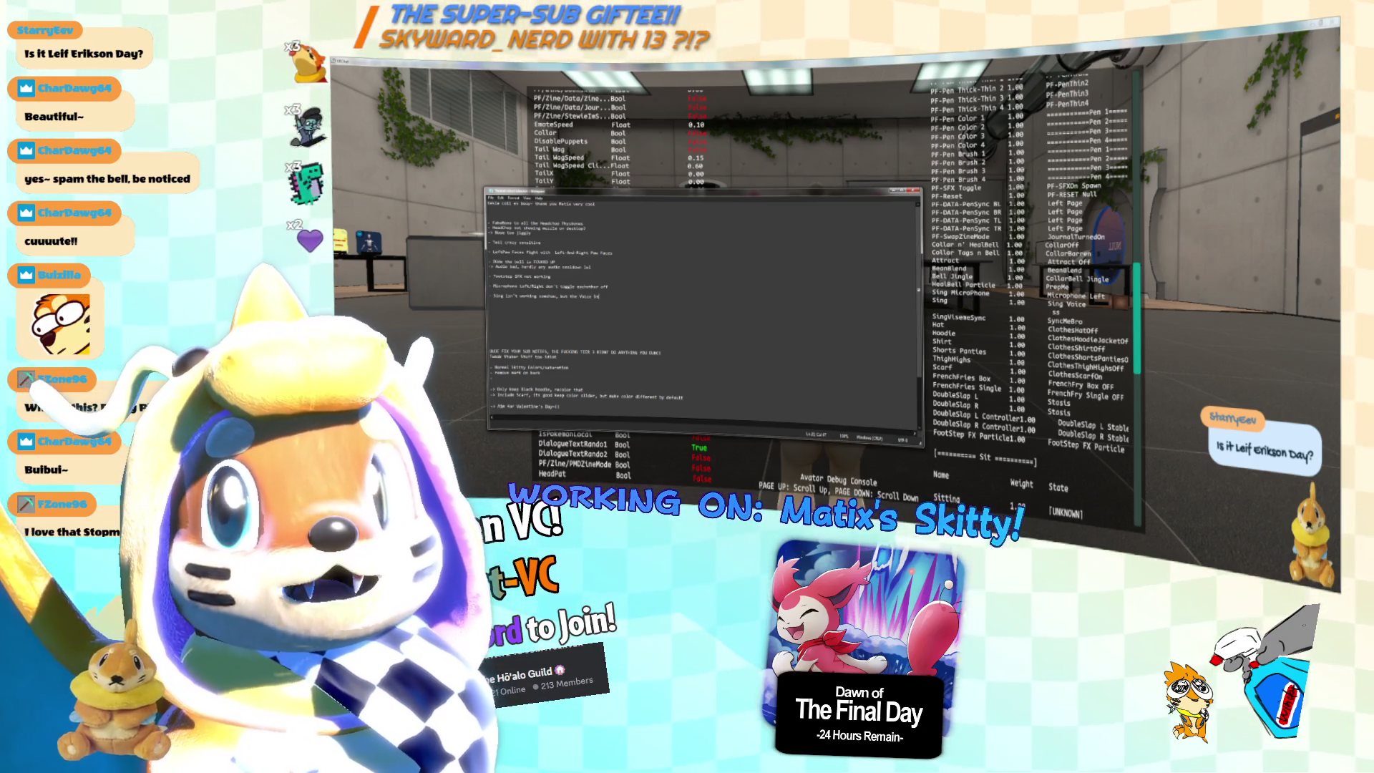
type("tings/Voice")
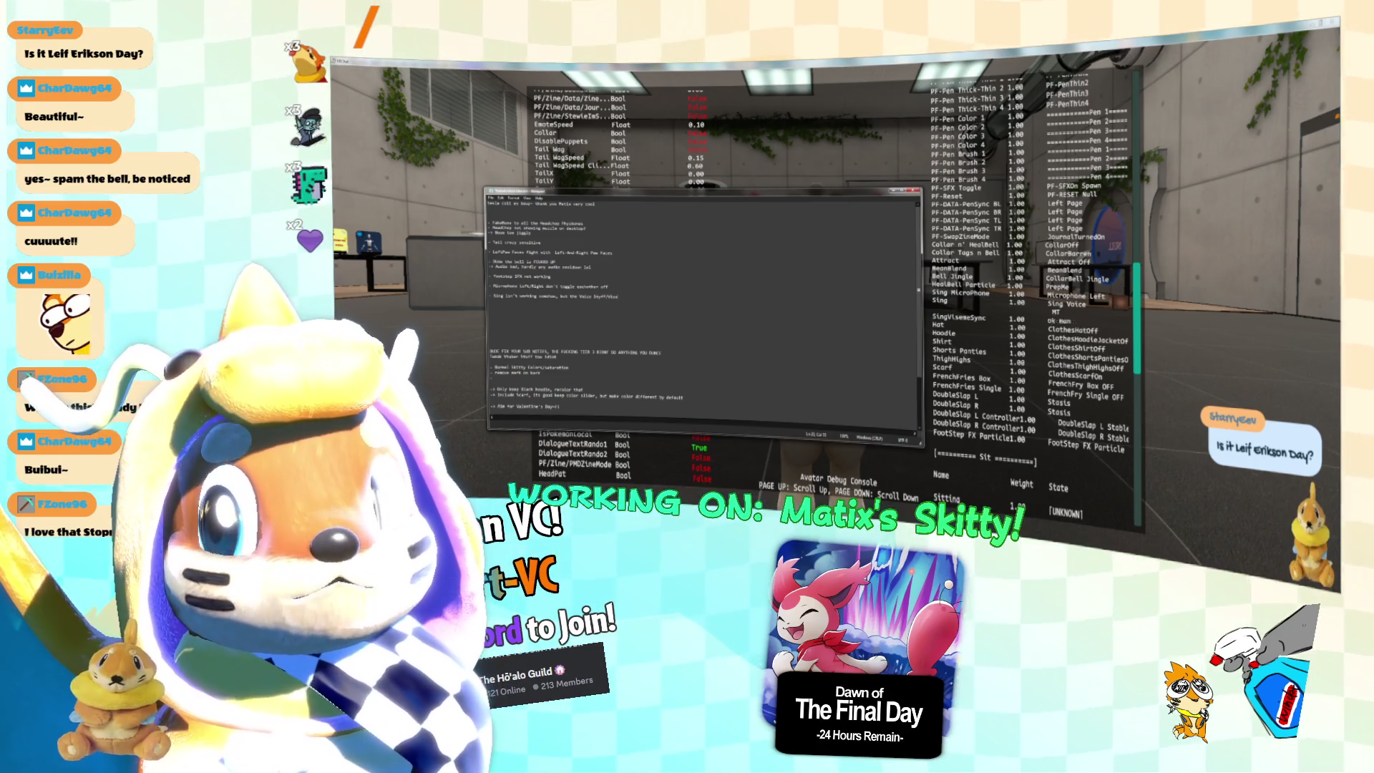
type(" do. M")
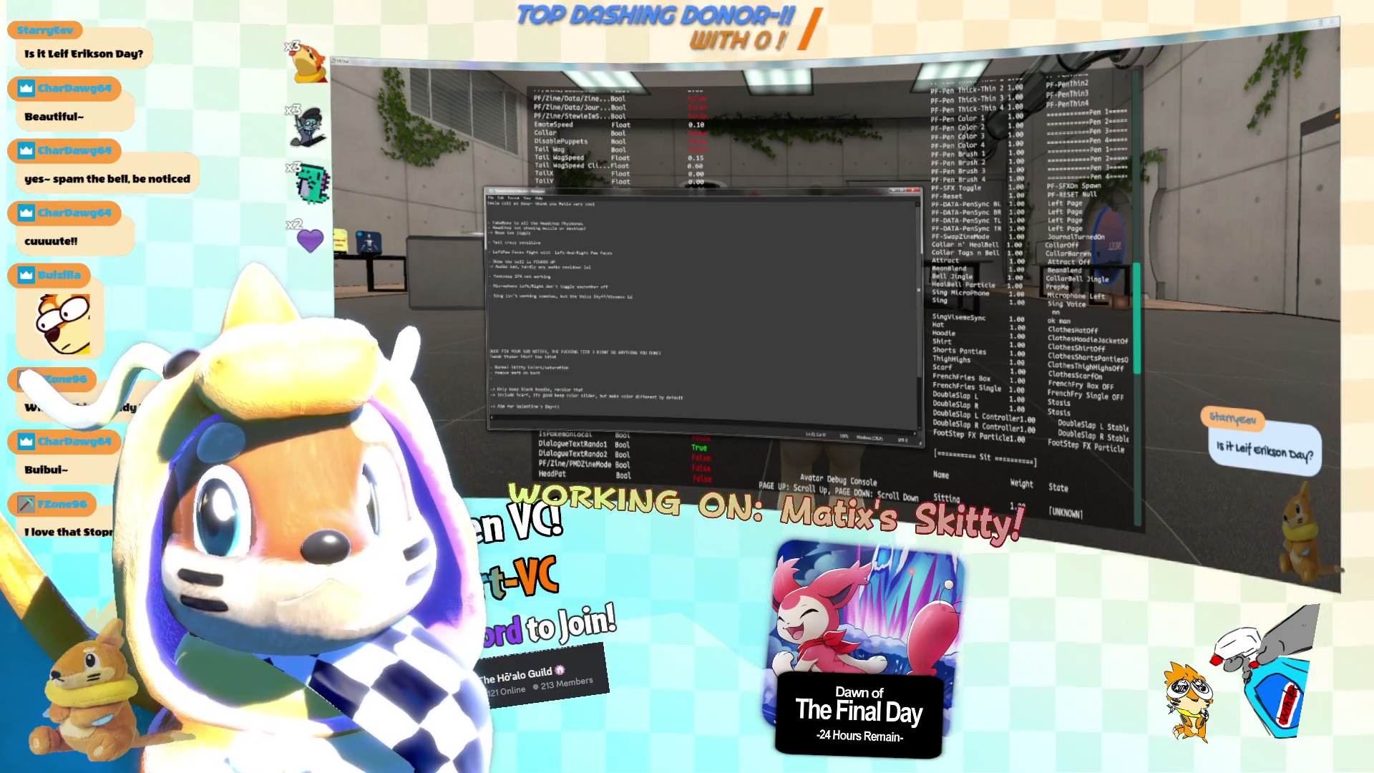
type("aybe the SyncMeBro isn")
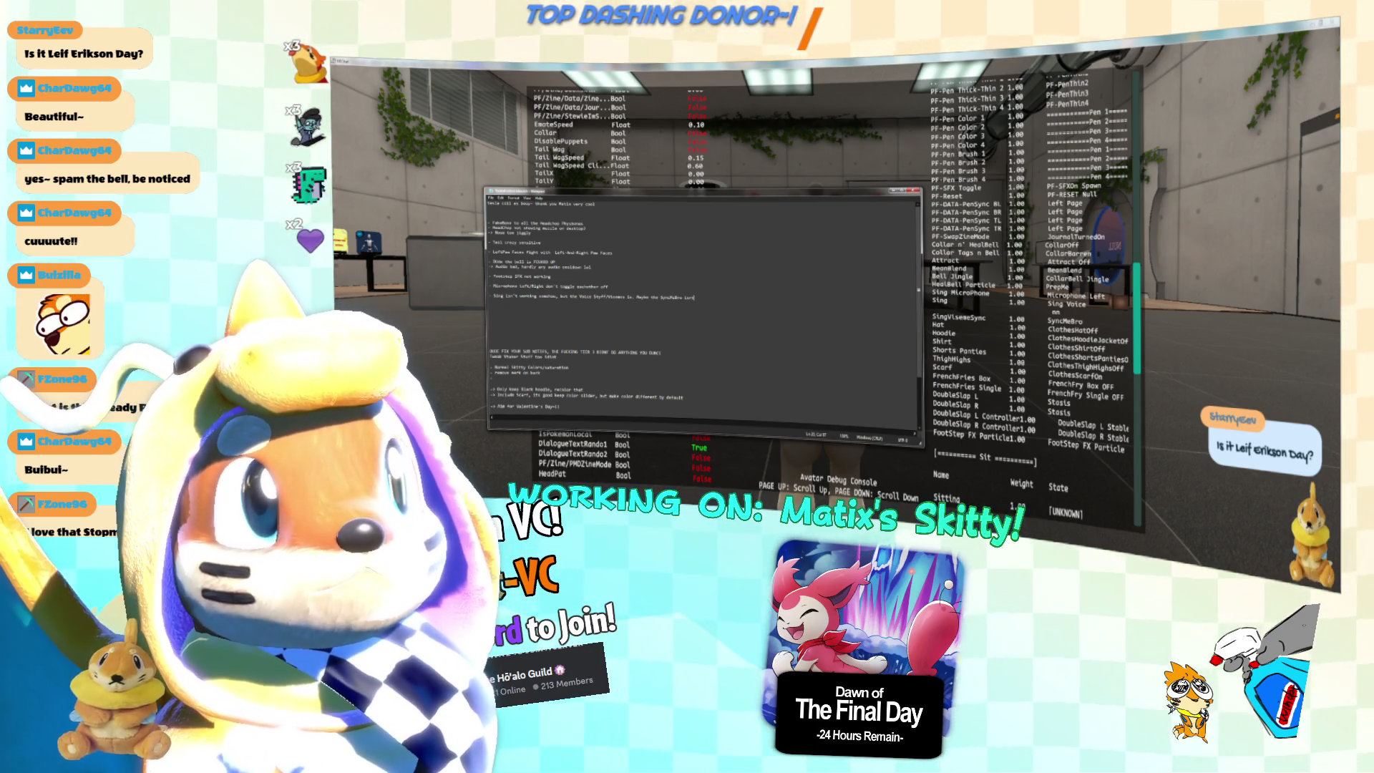
type("'t")
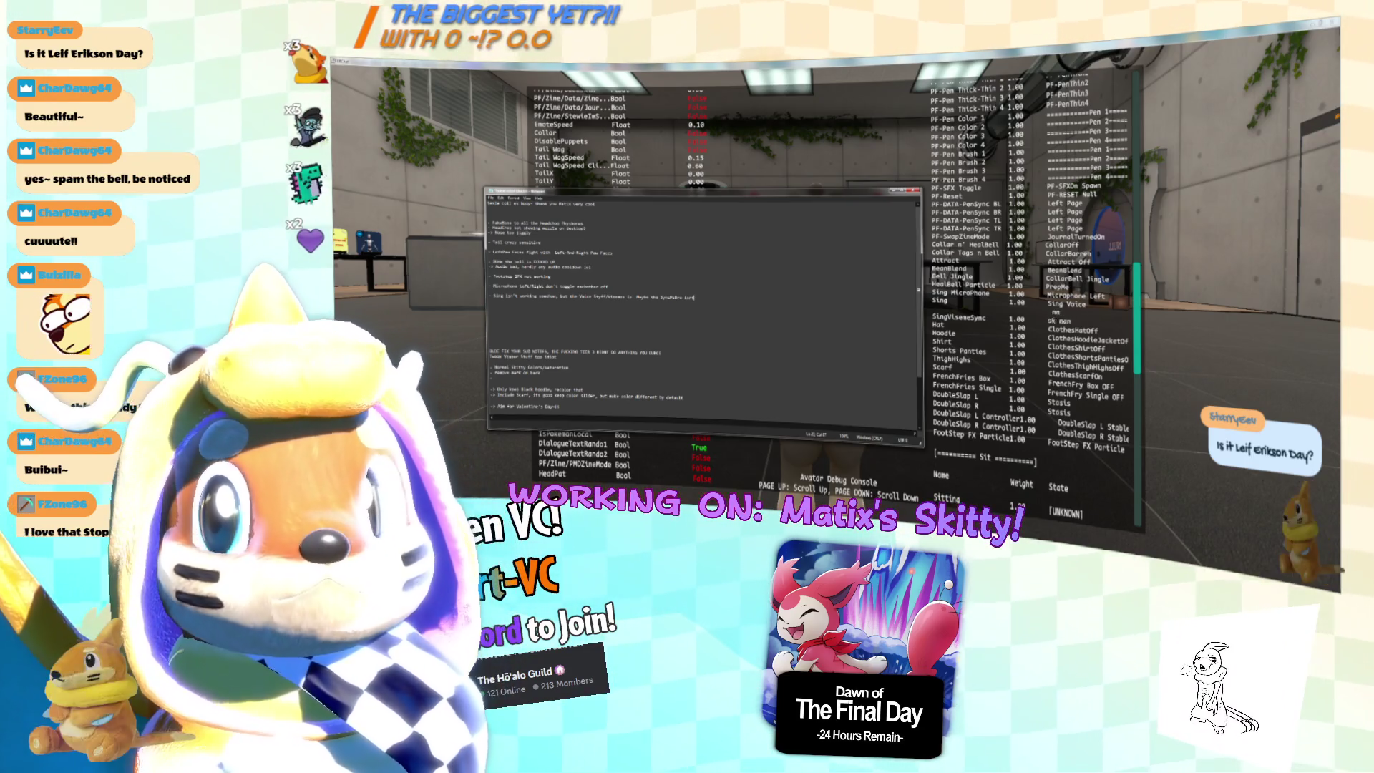
key("BackSpace")
key("BackSpace")
key("BackSpace")
key("BackSpace")
key("BackSpace")
key("BackSpace")
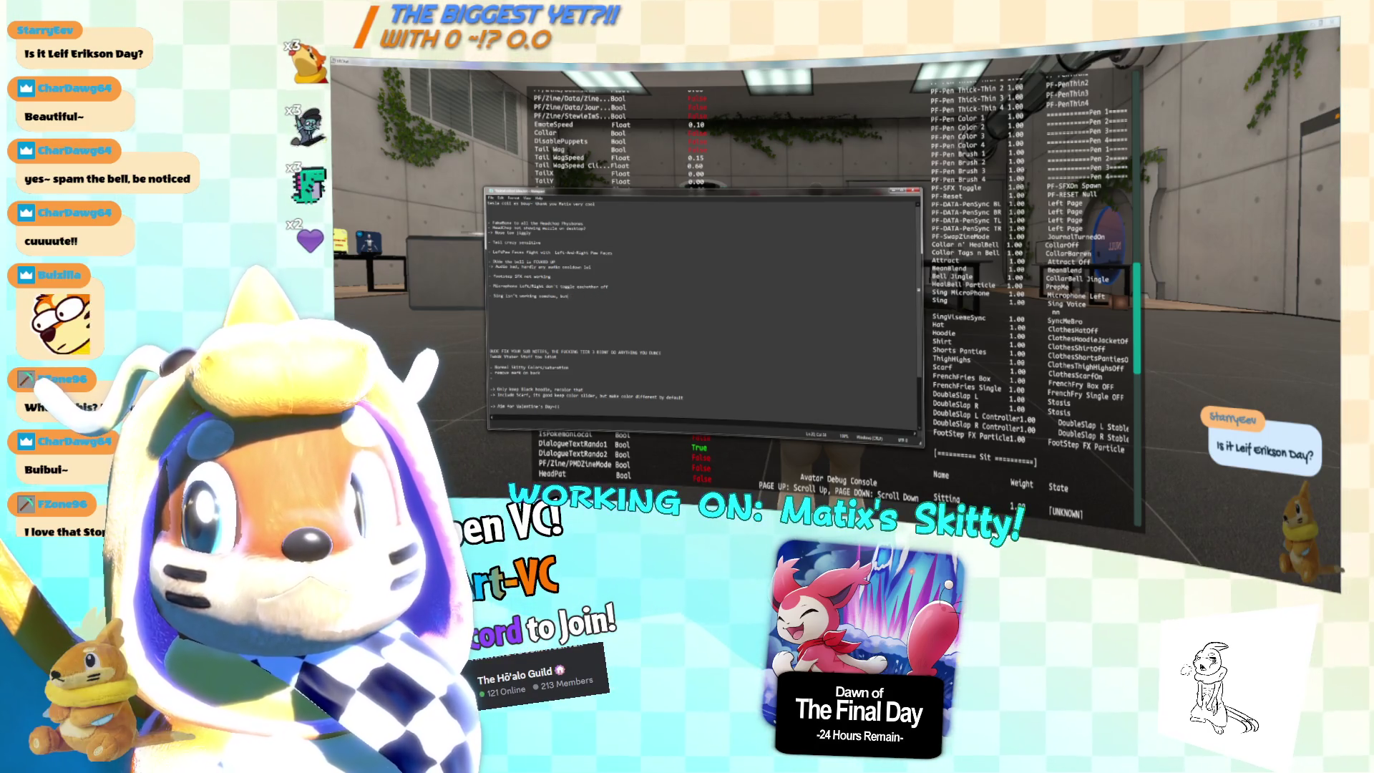
type("but")
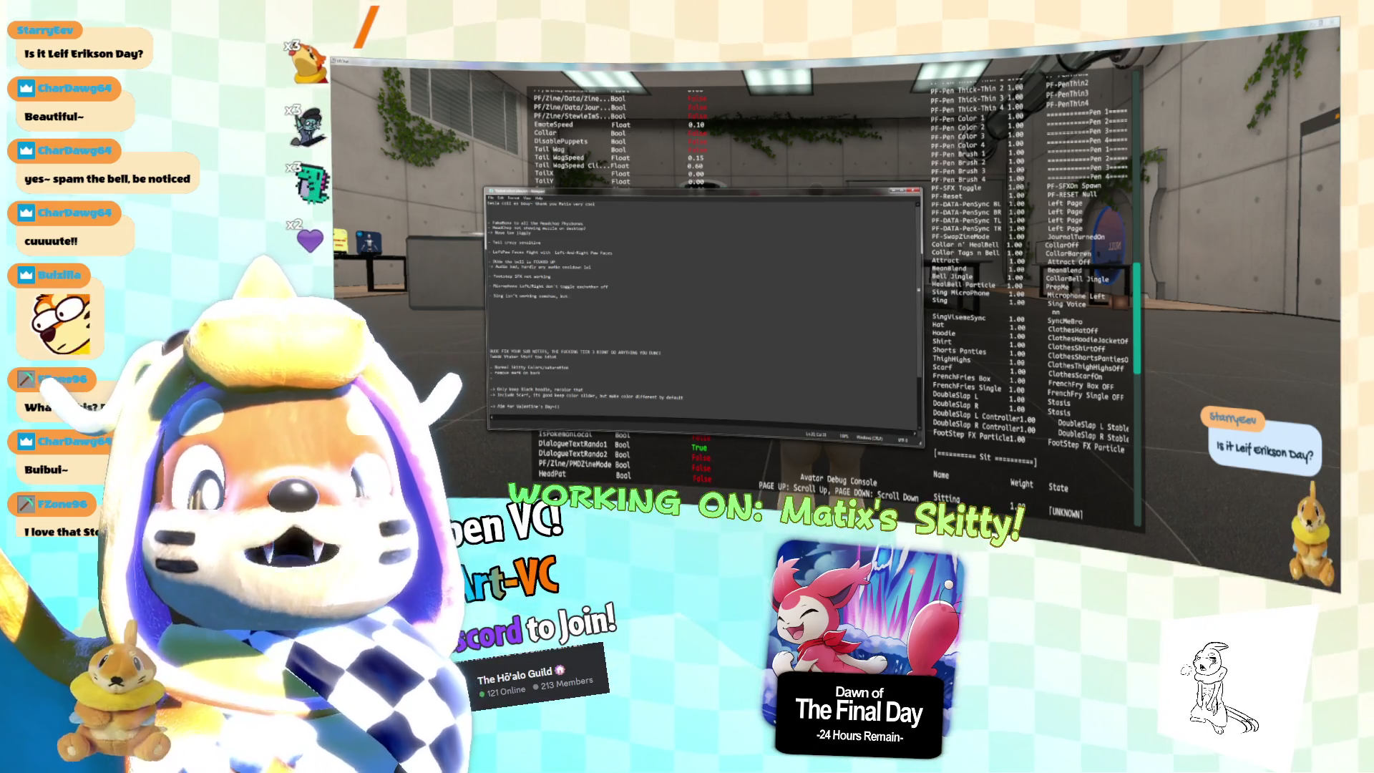
type(" the Sync")
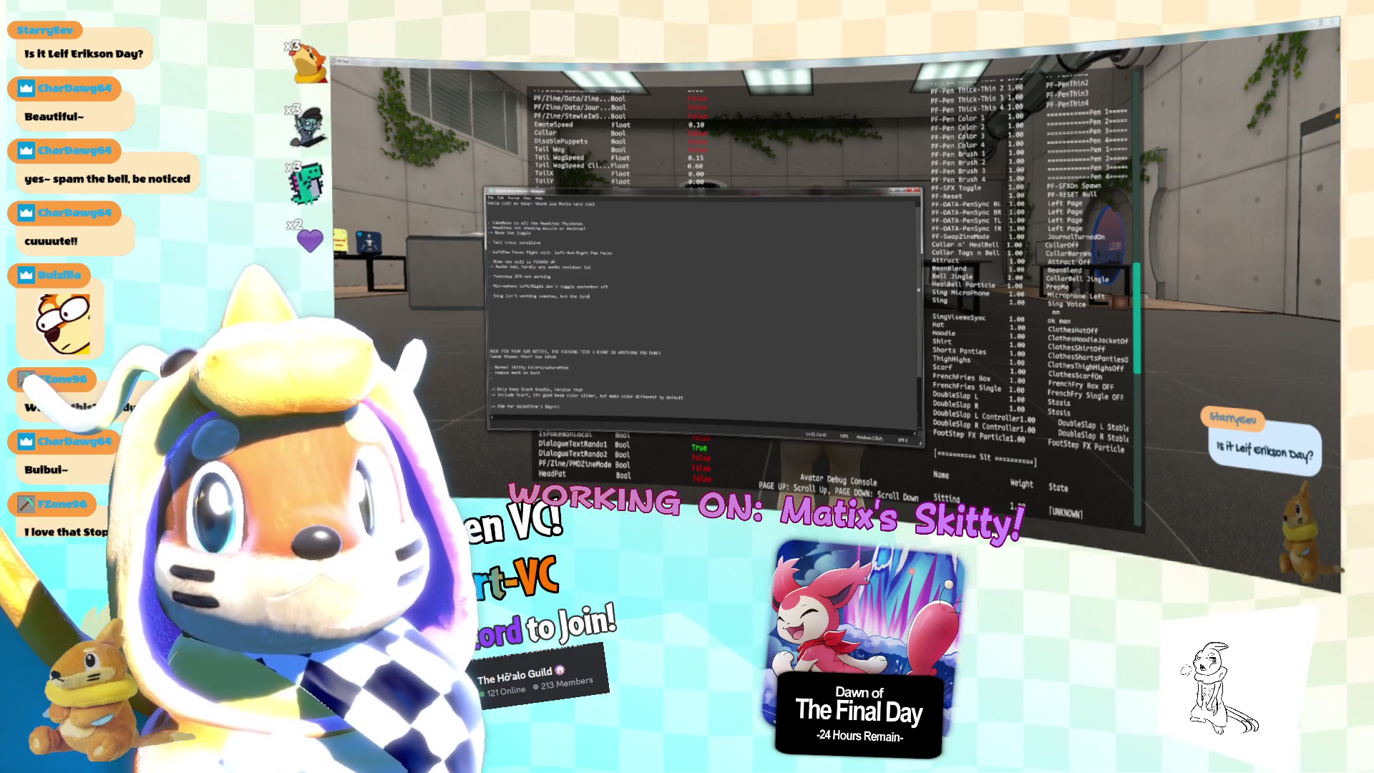
type("edVisemes is")
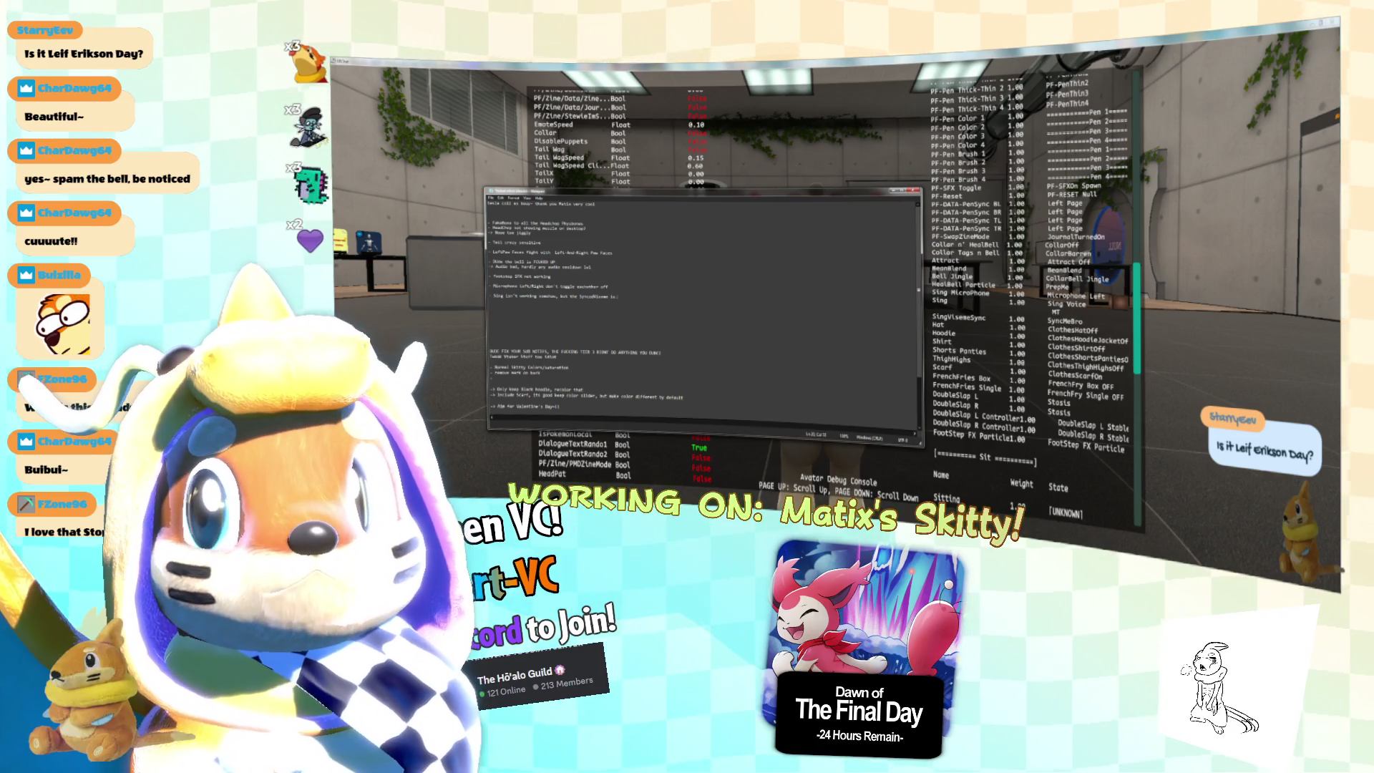
key("Return")
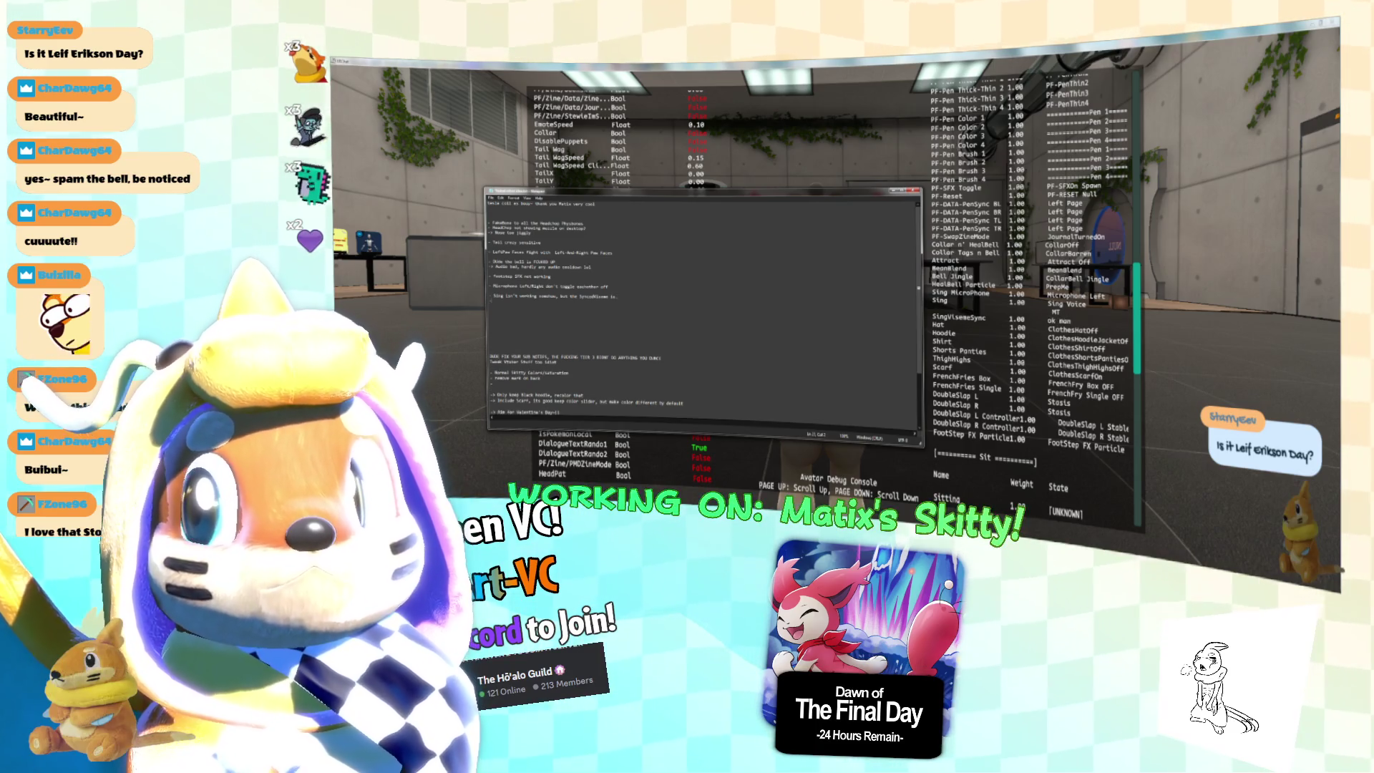
type("Sin M")
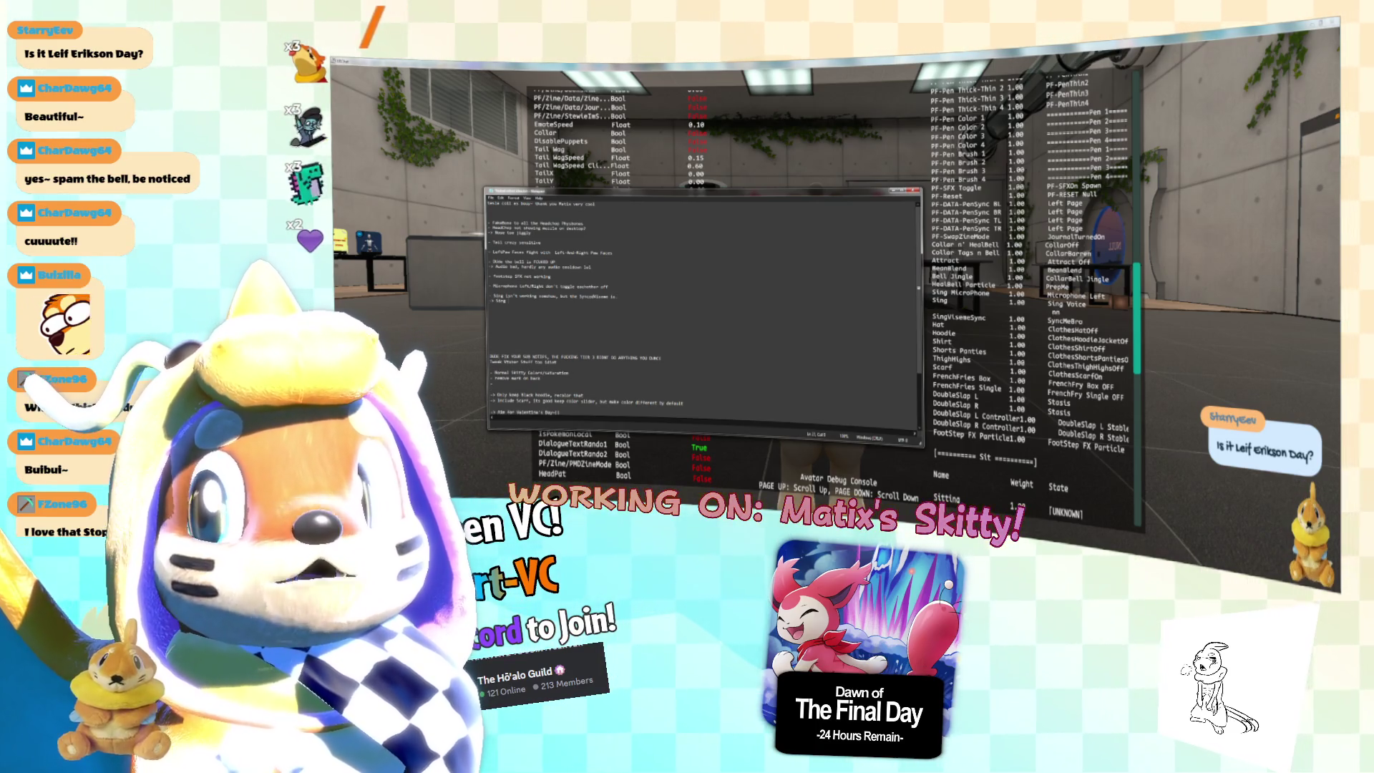
type(" Mod")
type("ual doesnt work")
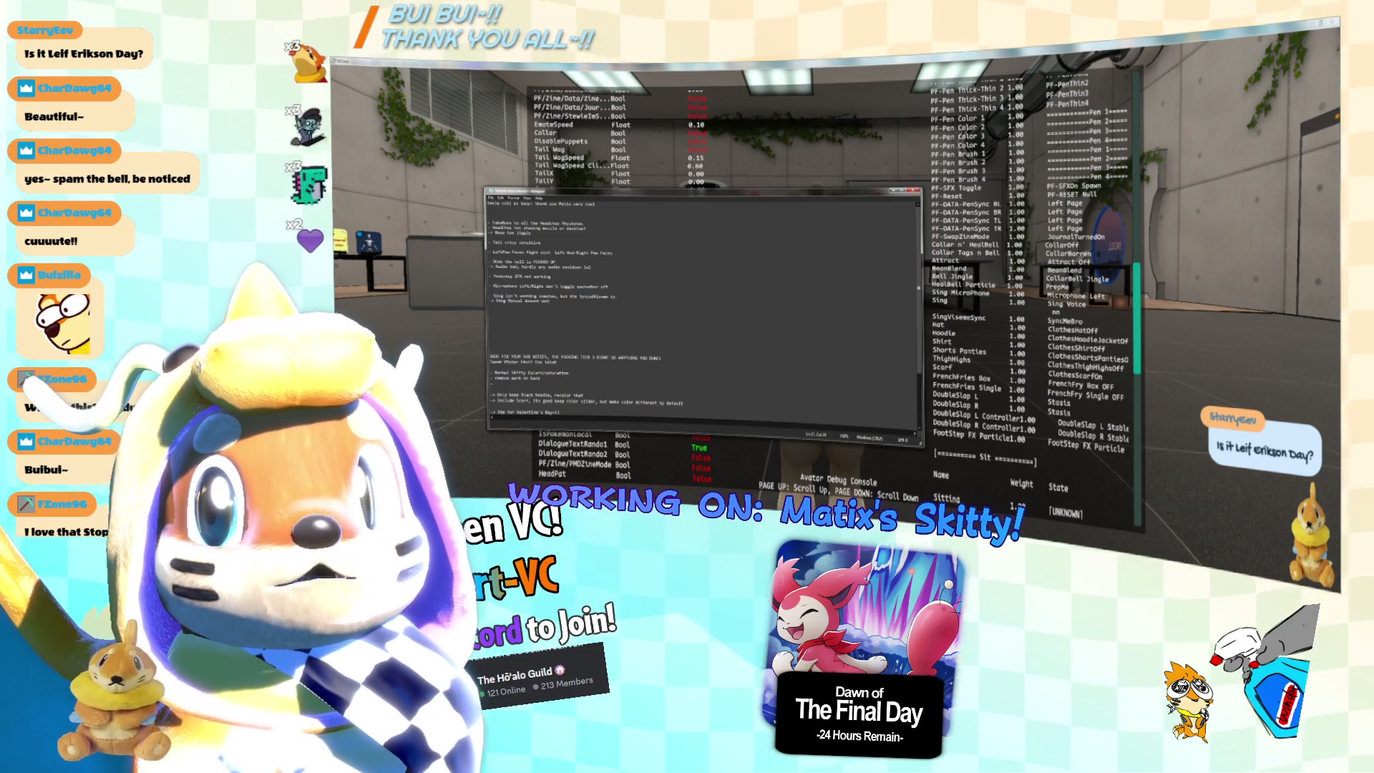
type(" wh")
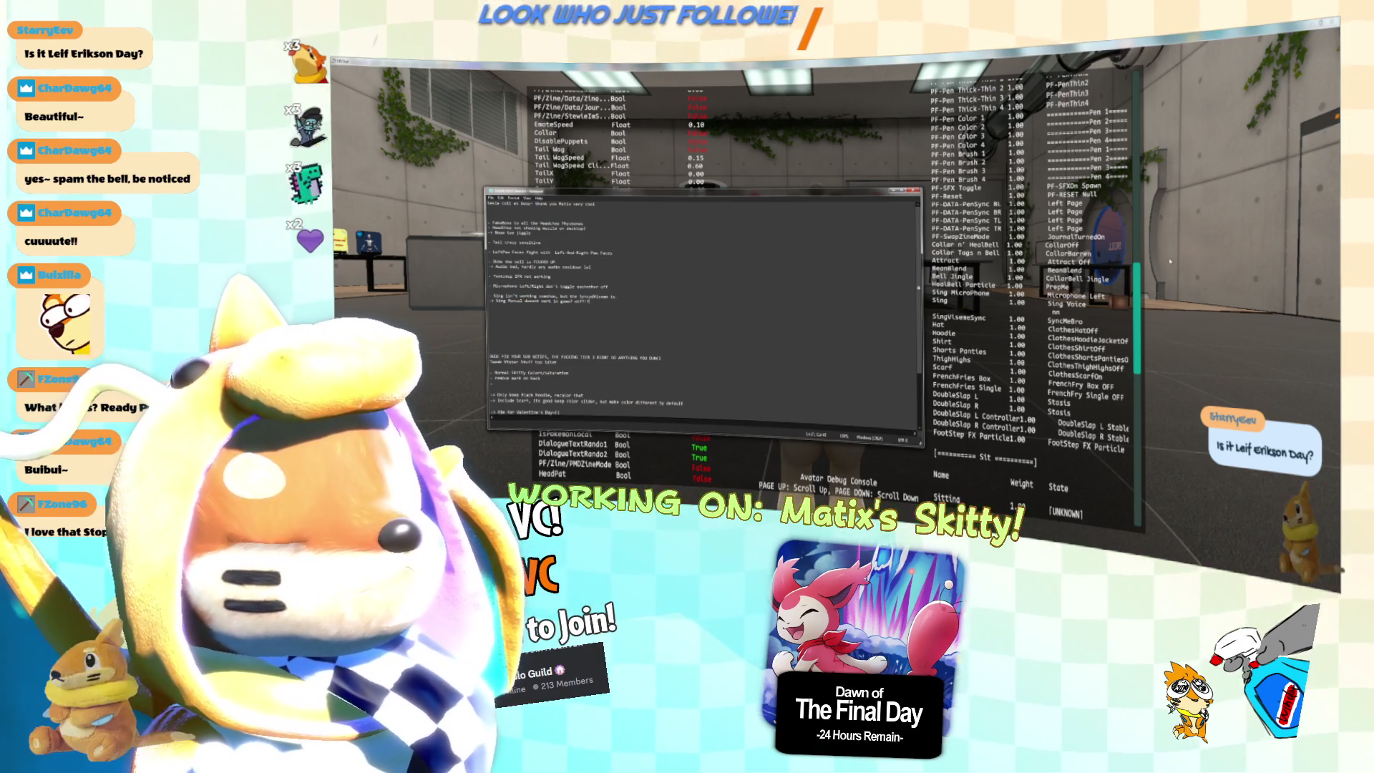
key("alt+Tab")
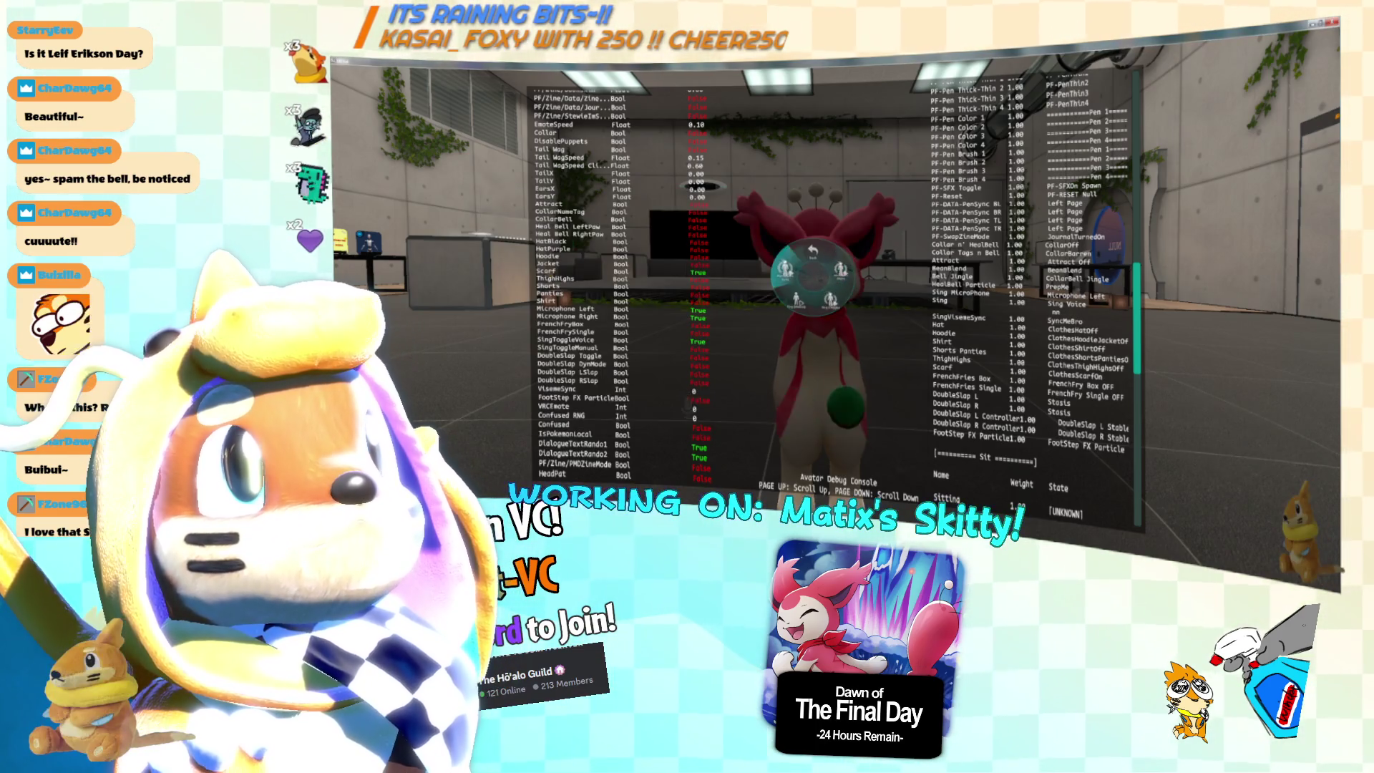
Cycle windows with Alt+Tab to bring the to-do notes back over VRChat.
key("alt+Tab")
key("alt+Tab")
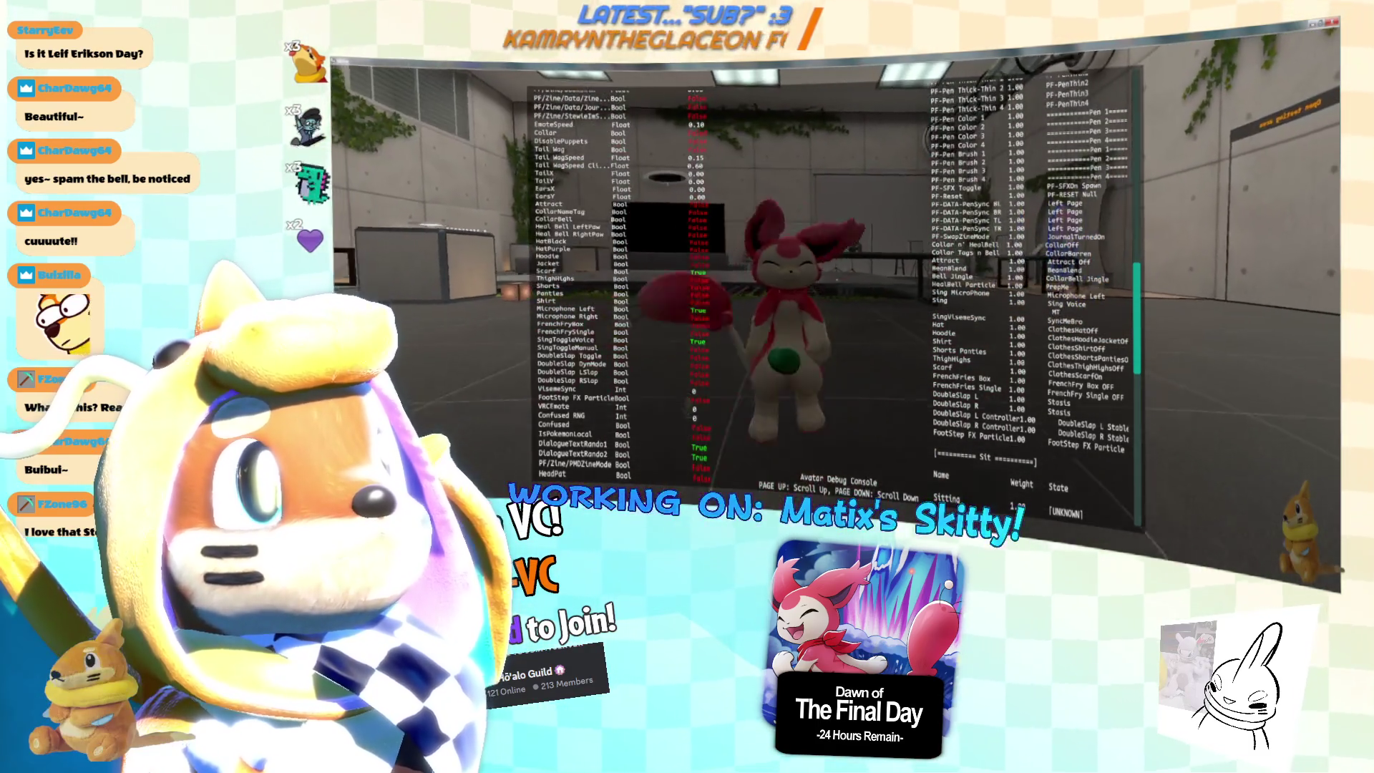
key("alt+Tab")
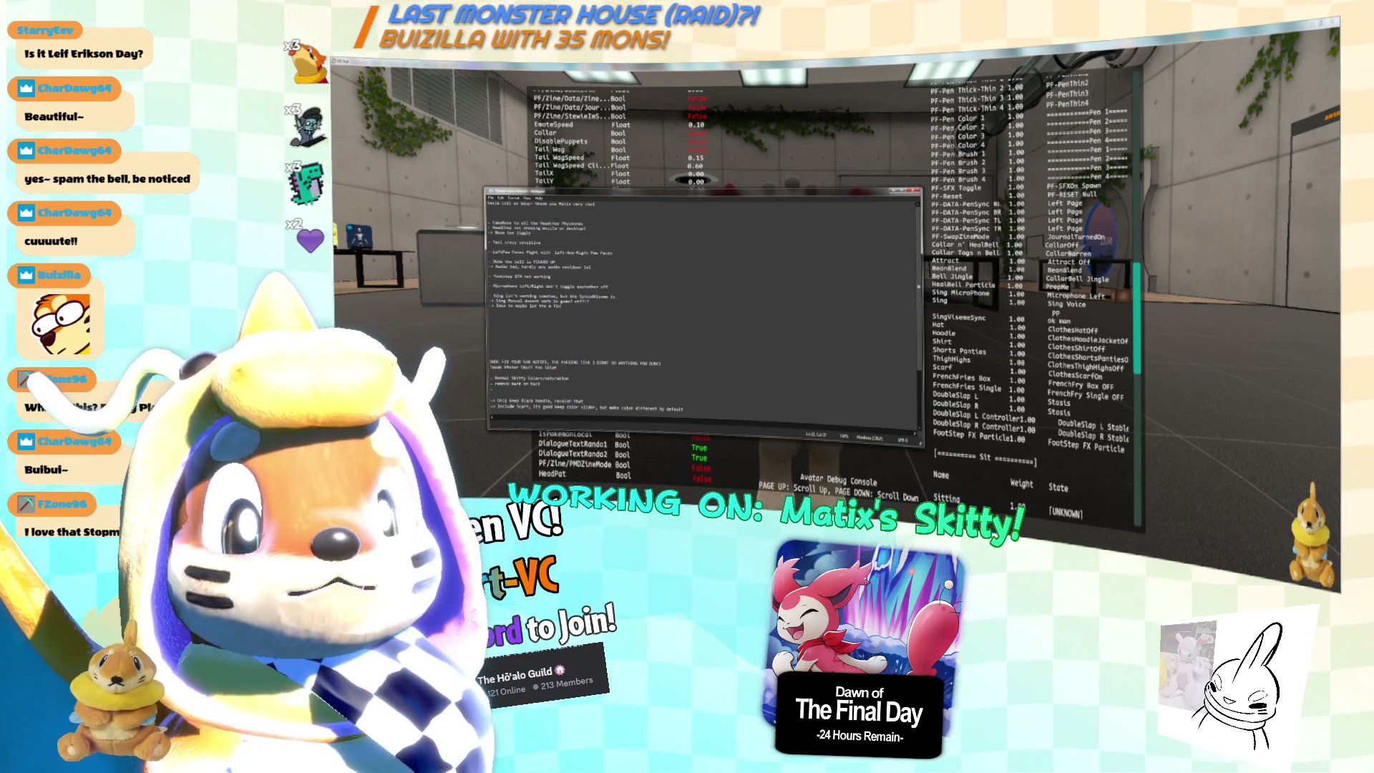
Add two idea lines, the second about doing the headchop stuff, then return to VRChat.
type("lick")
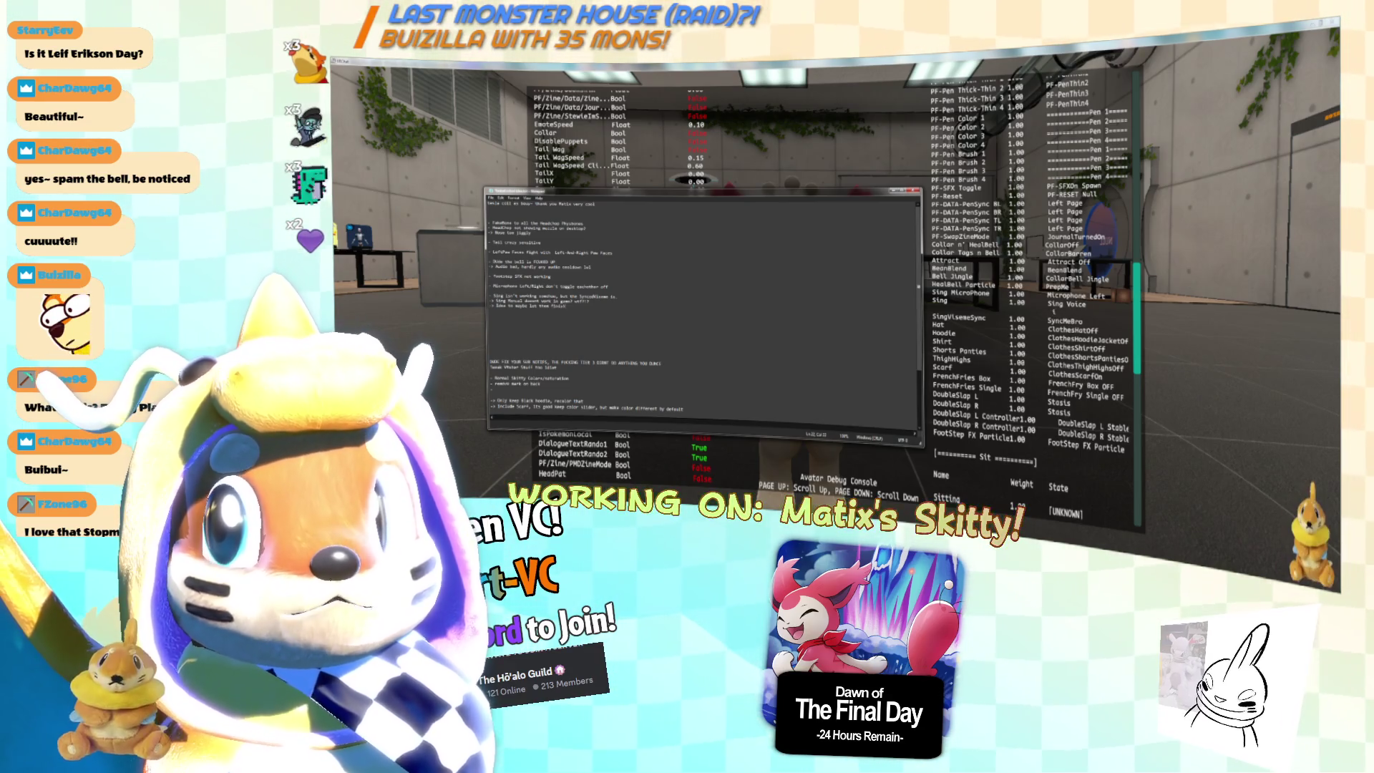
type("so that the sou")
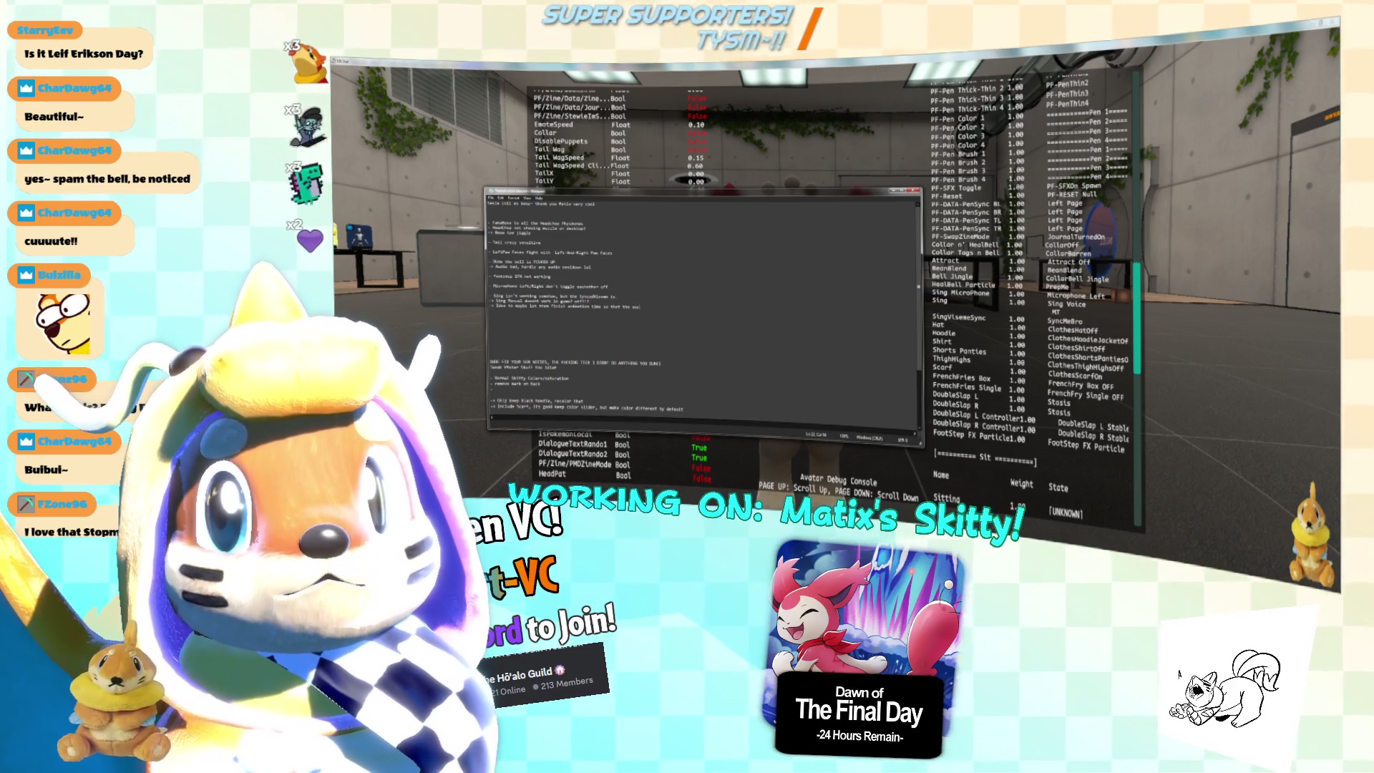
type("nd fx don't")
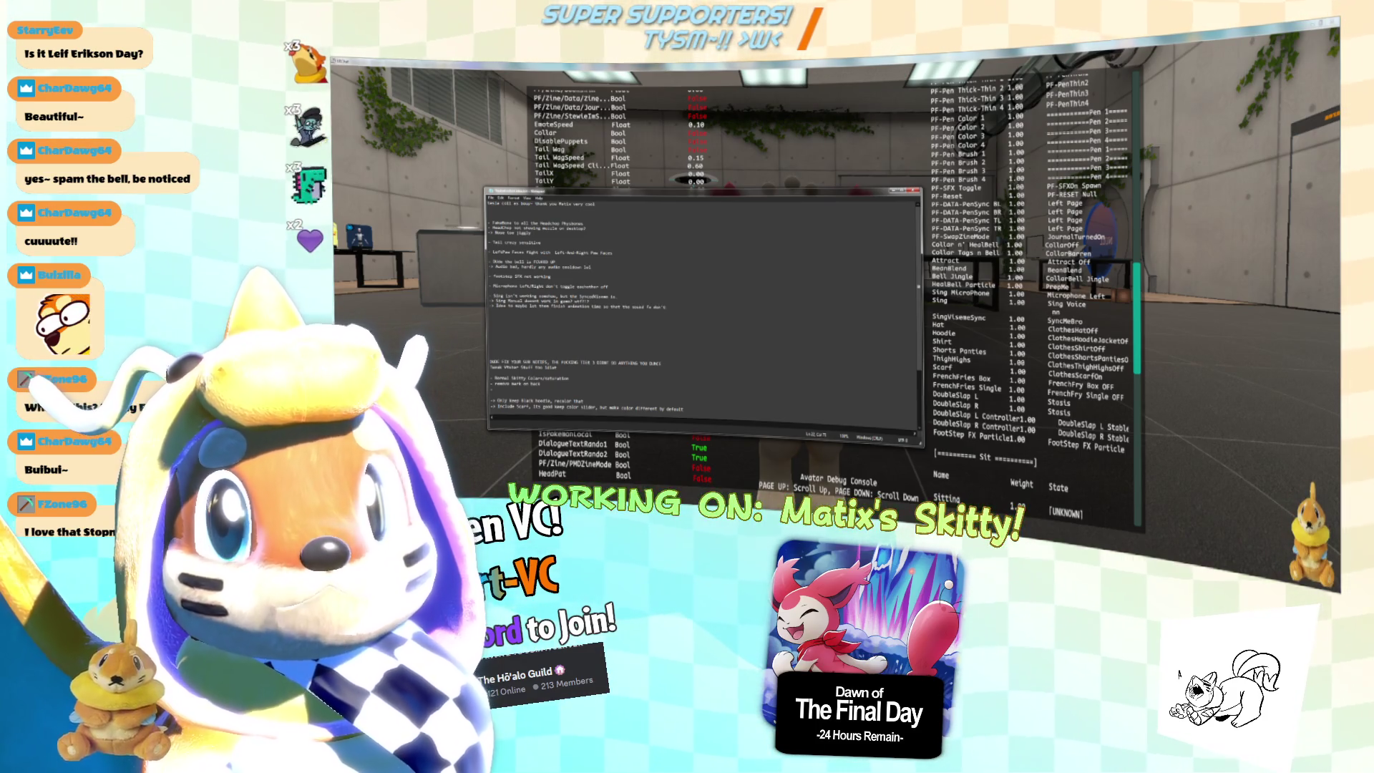
type("y!")
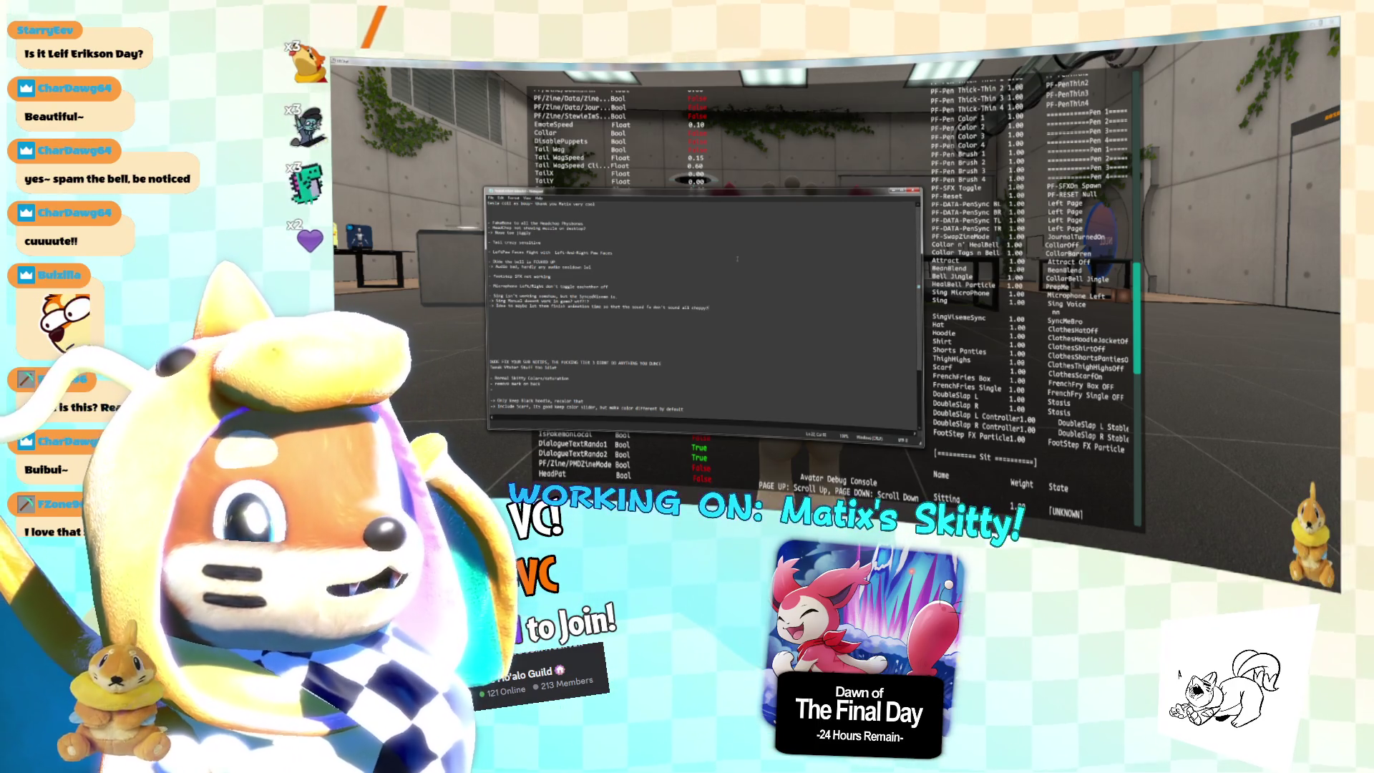
key("Return")
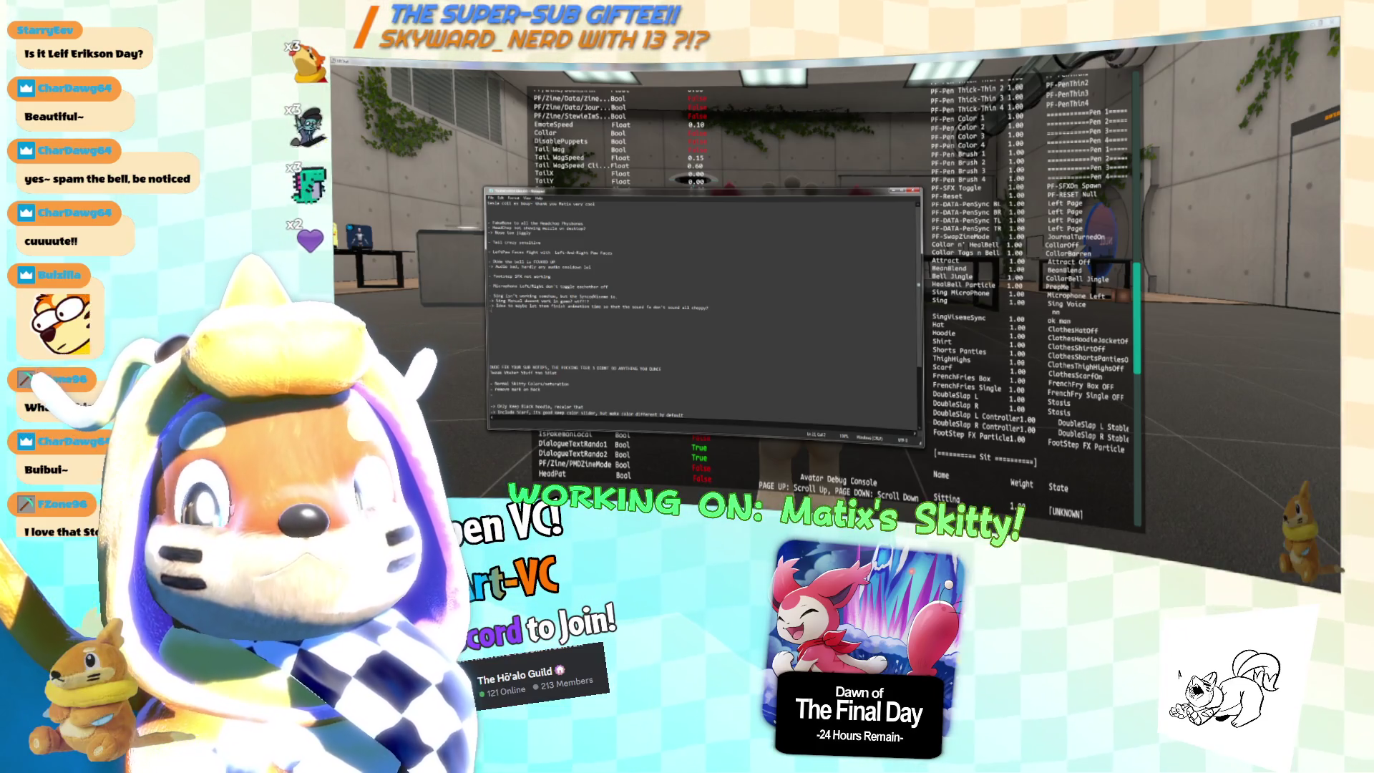
type("lso do the head")
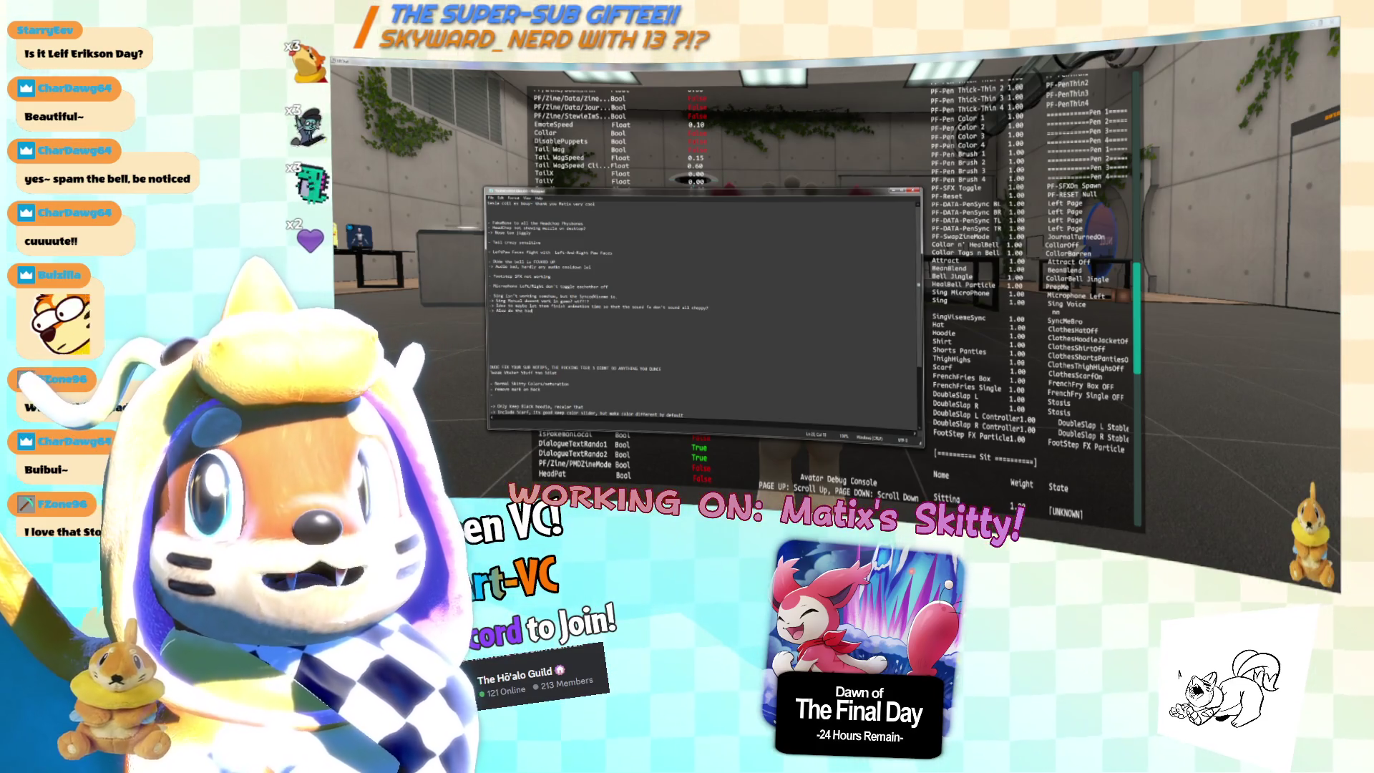
type("chop Stuff")
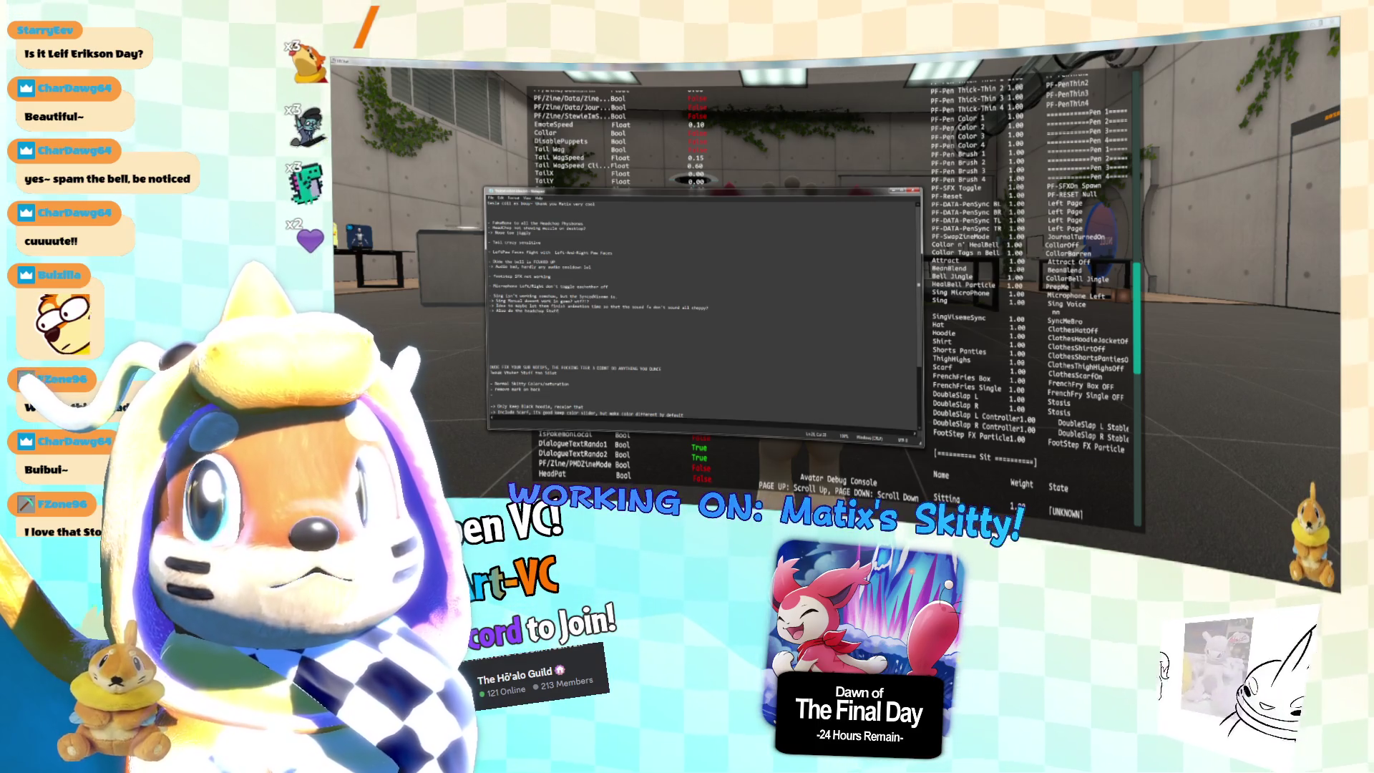
type(" so that way its actually meshed right")
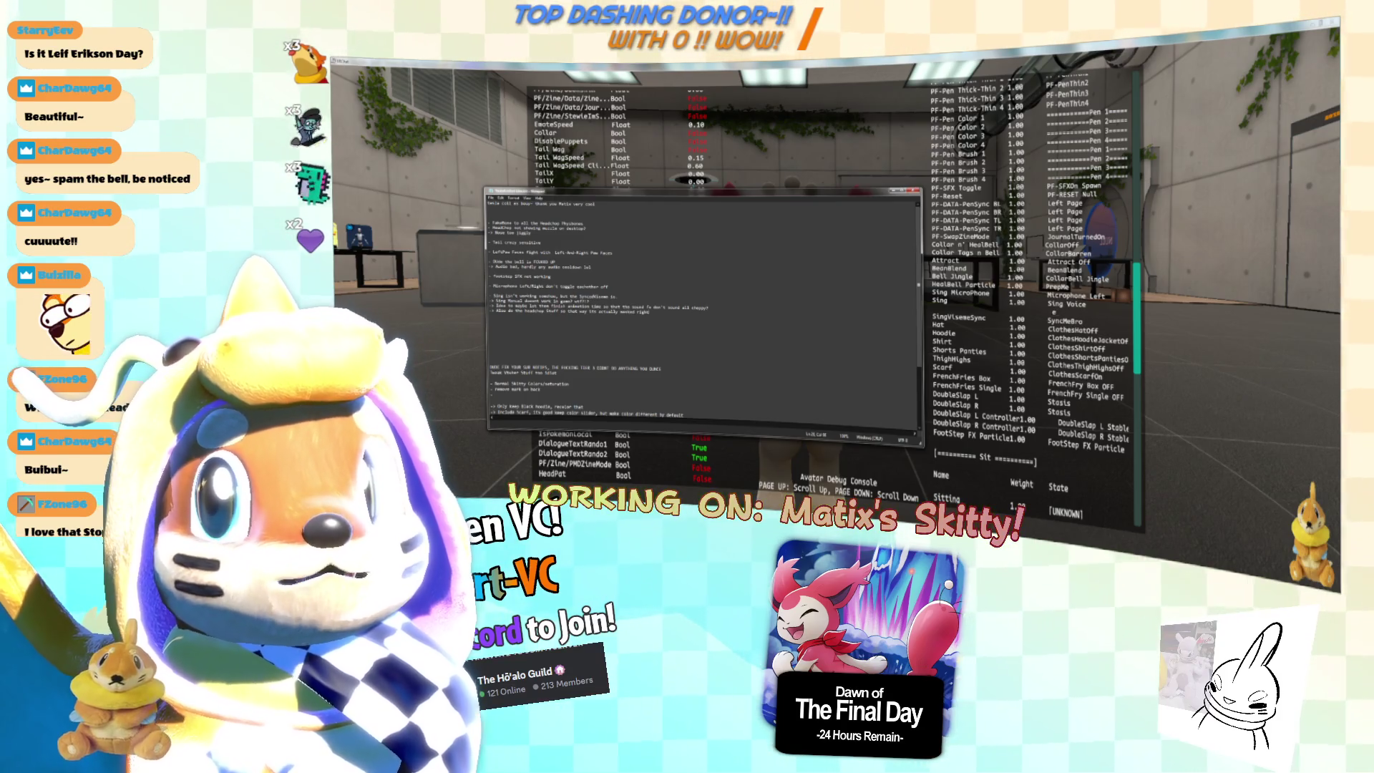
key("alt+Tab")
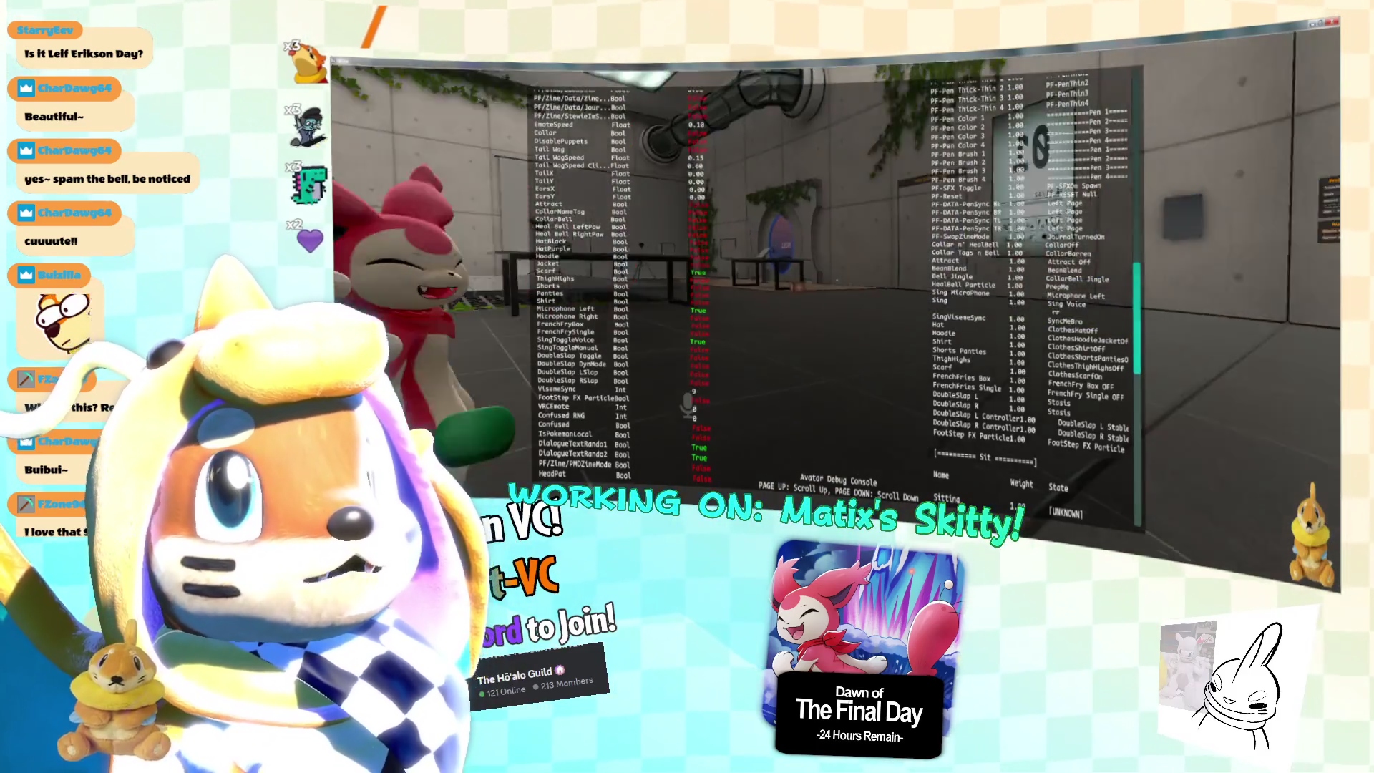
Hide the notes, open the VRChat quick menu, and page down the avatar parameters.
key("alt+Tab")
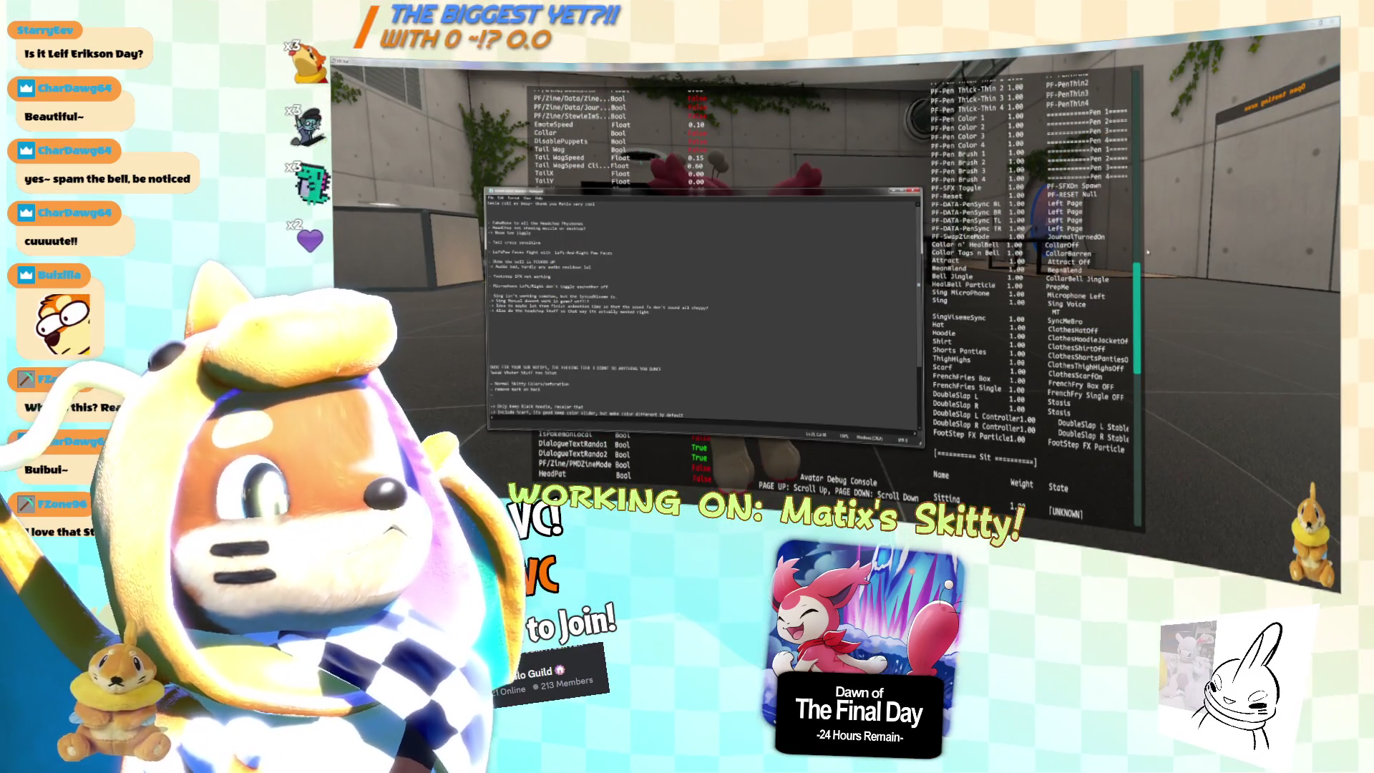
key("alt+Tab")
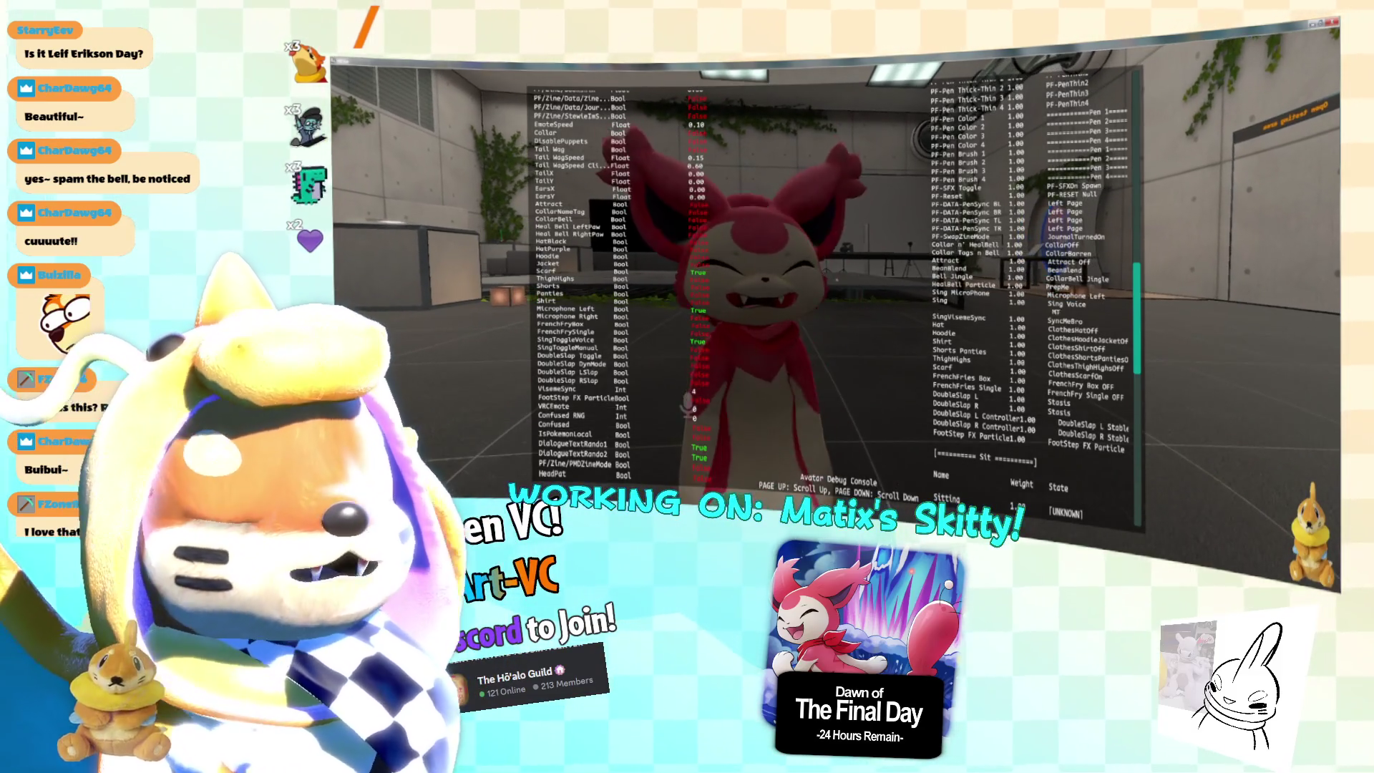
key("Escape")
key("Escape")
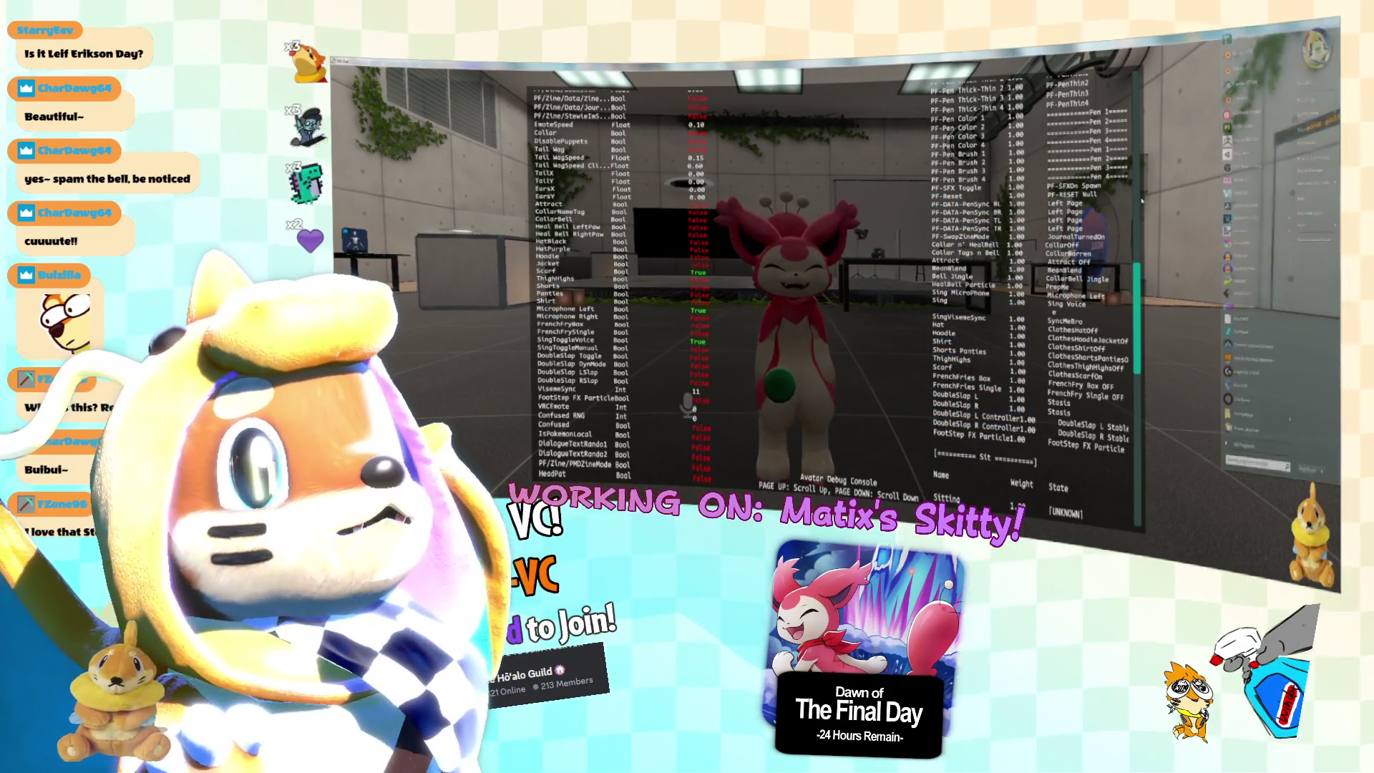
mouse_move(1208, 151)
left_click(1298, 68)
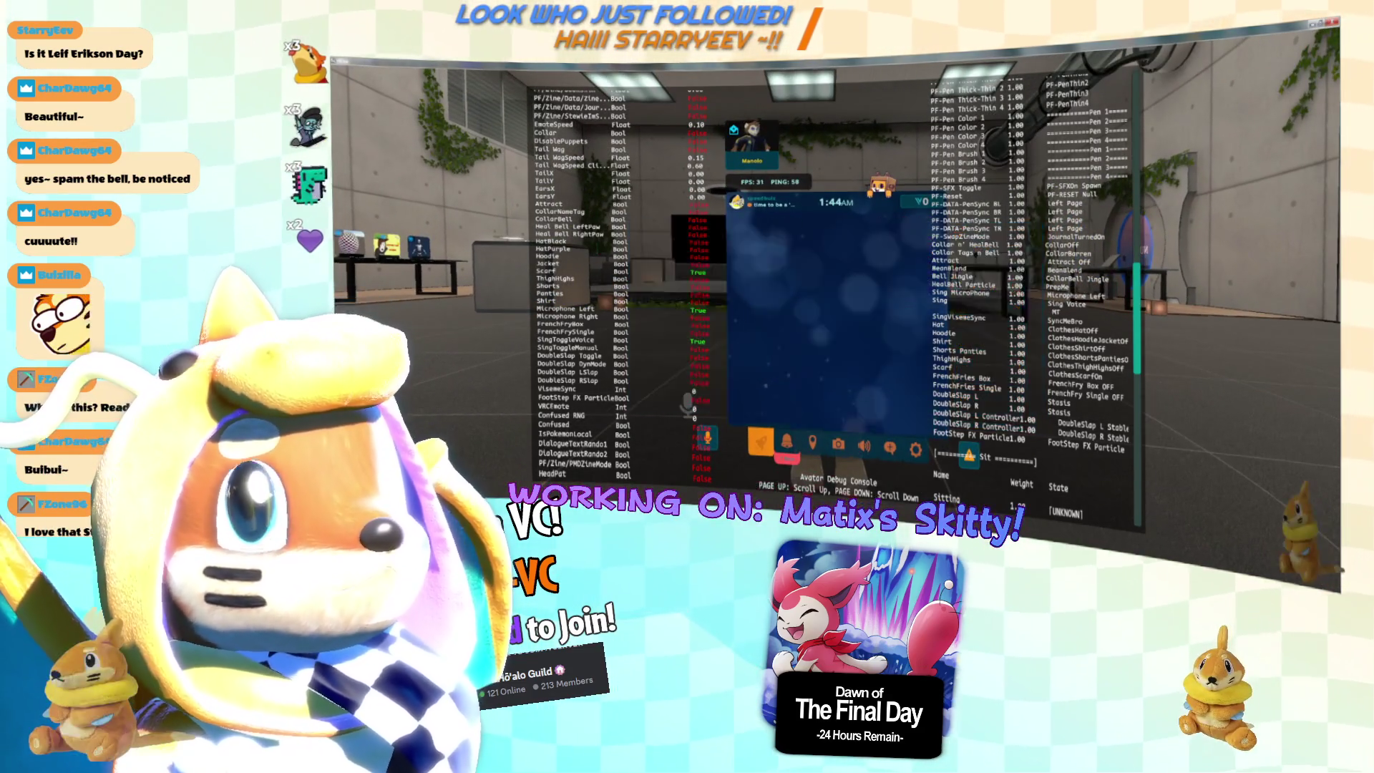
key("Page_Down")
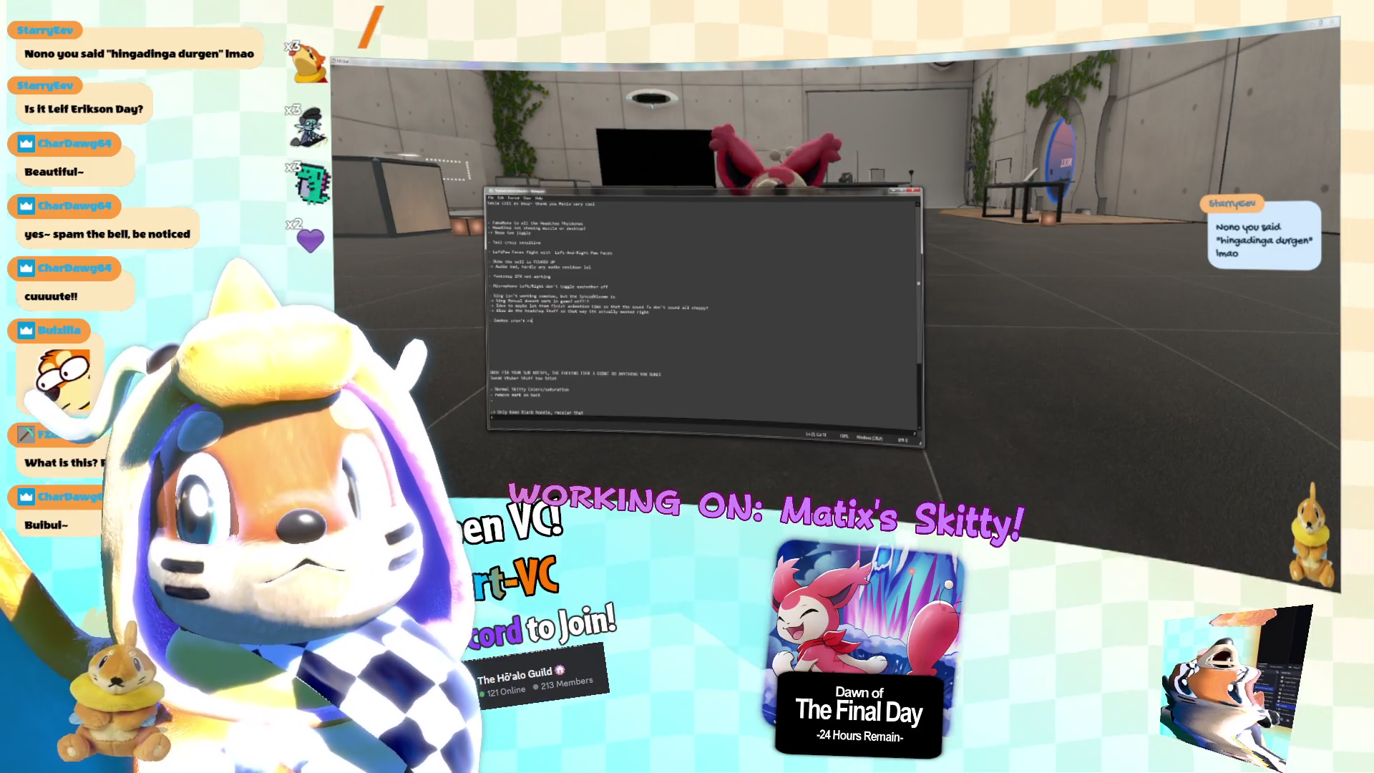
Add a to-do note about the sad expression, checking the avatar in game.
type("ght, they're")
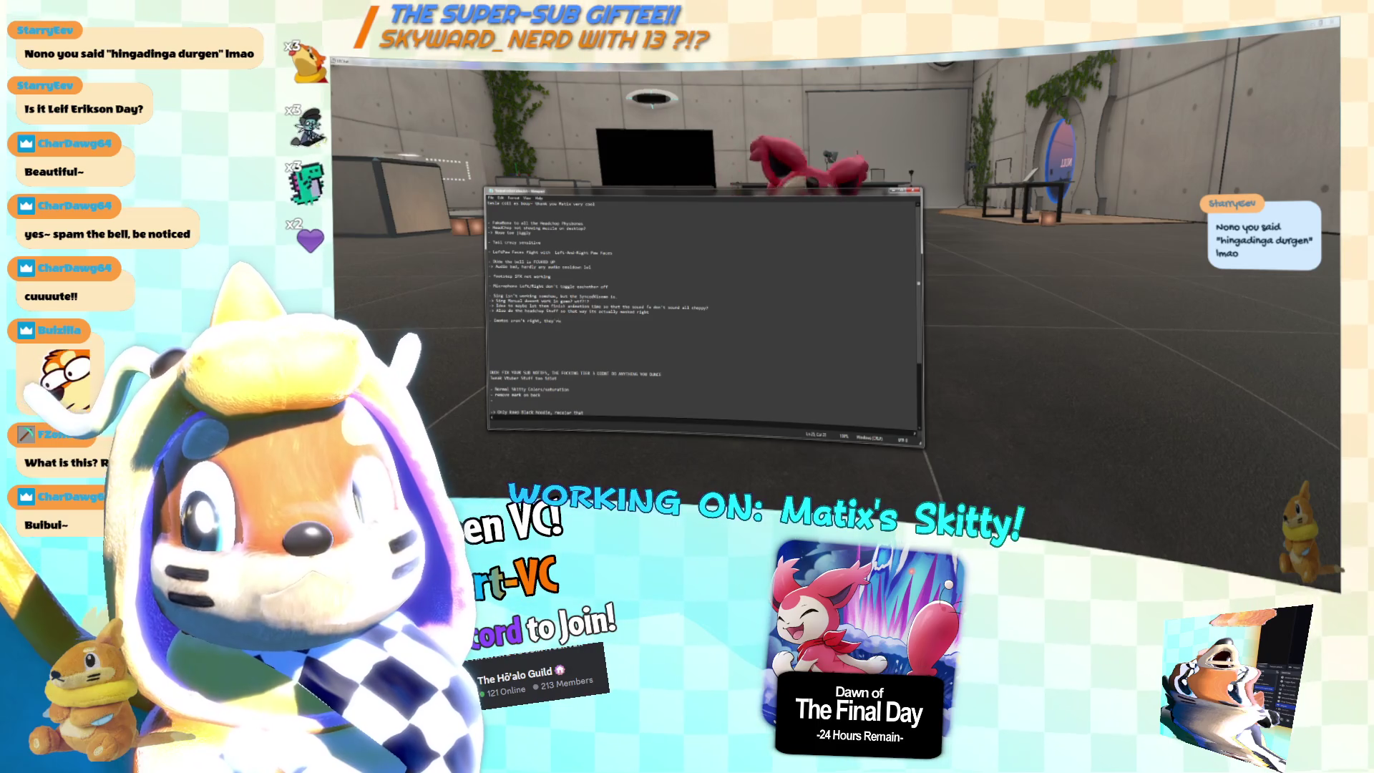
left_click(930, 323)
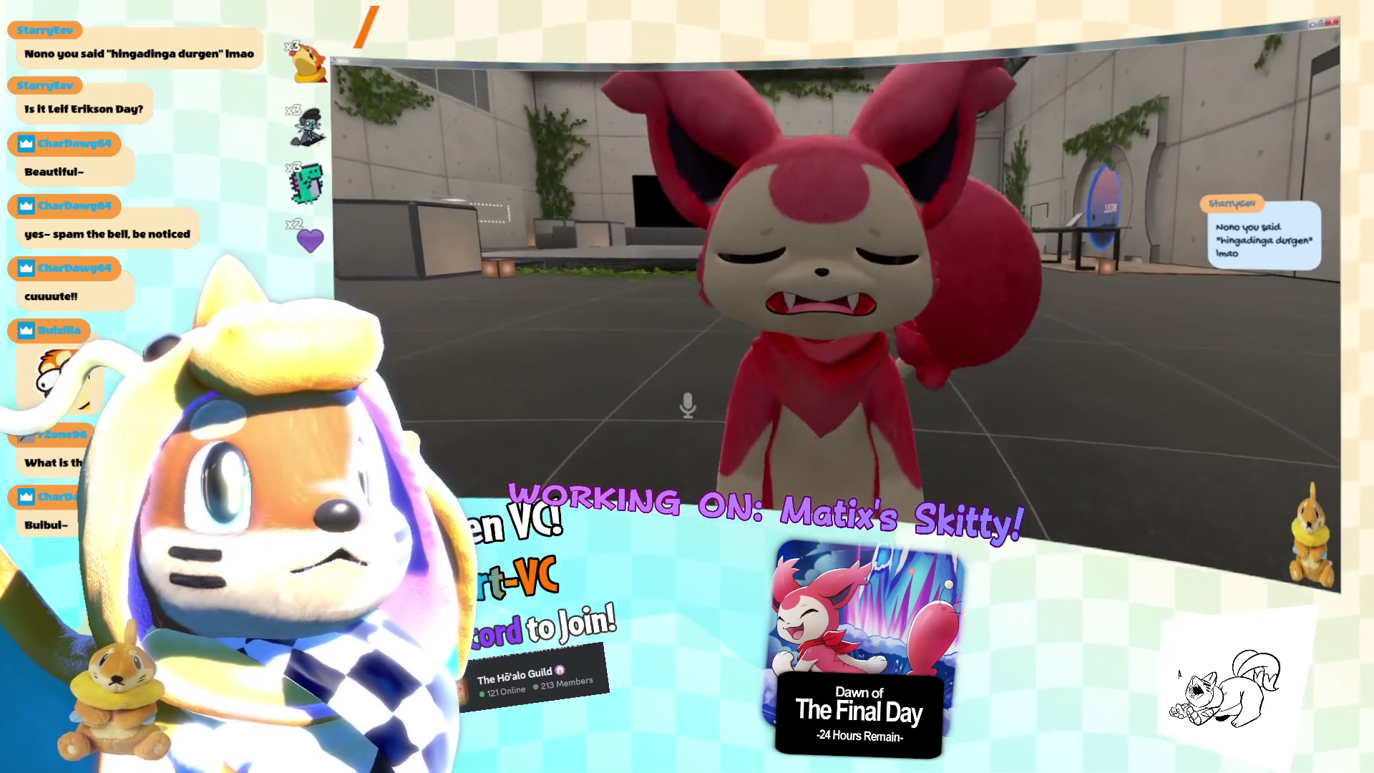
key("alt+Tab")
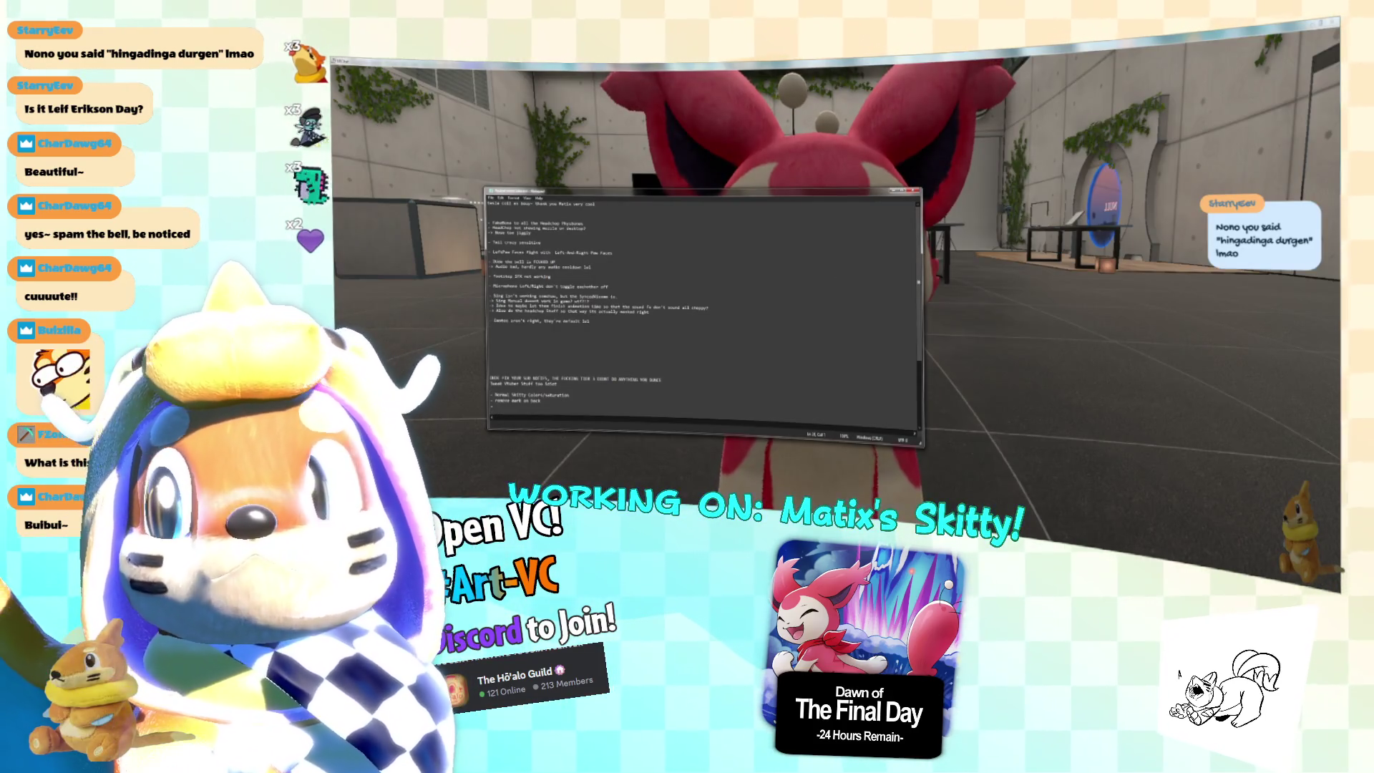
type("Sadte hal")
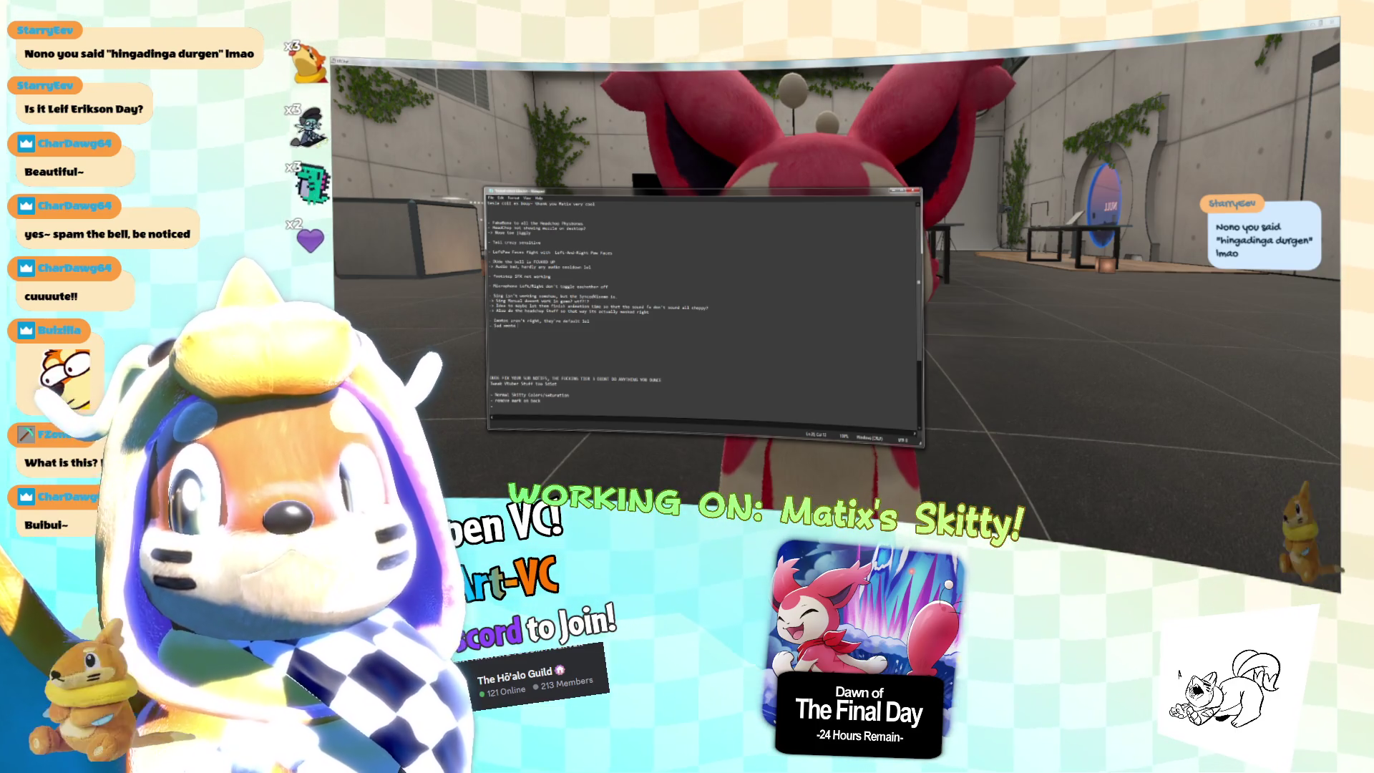
type(" :(")
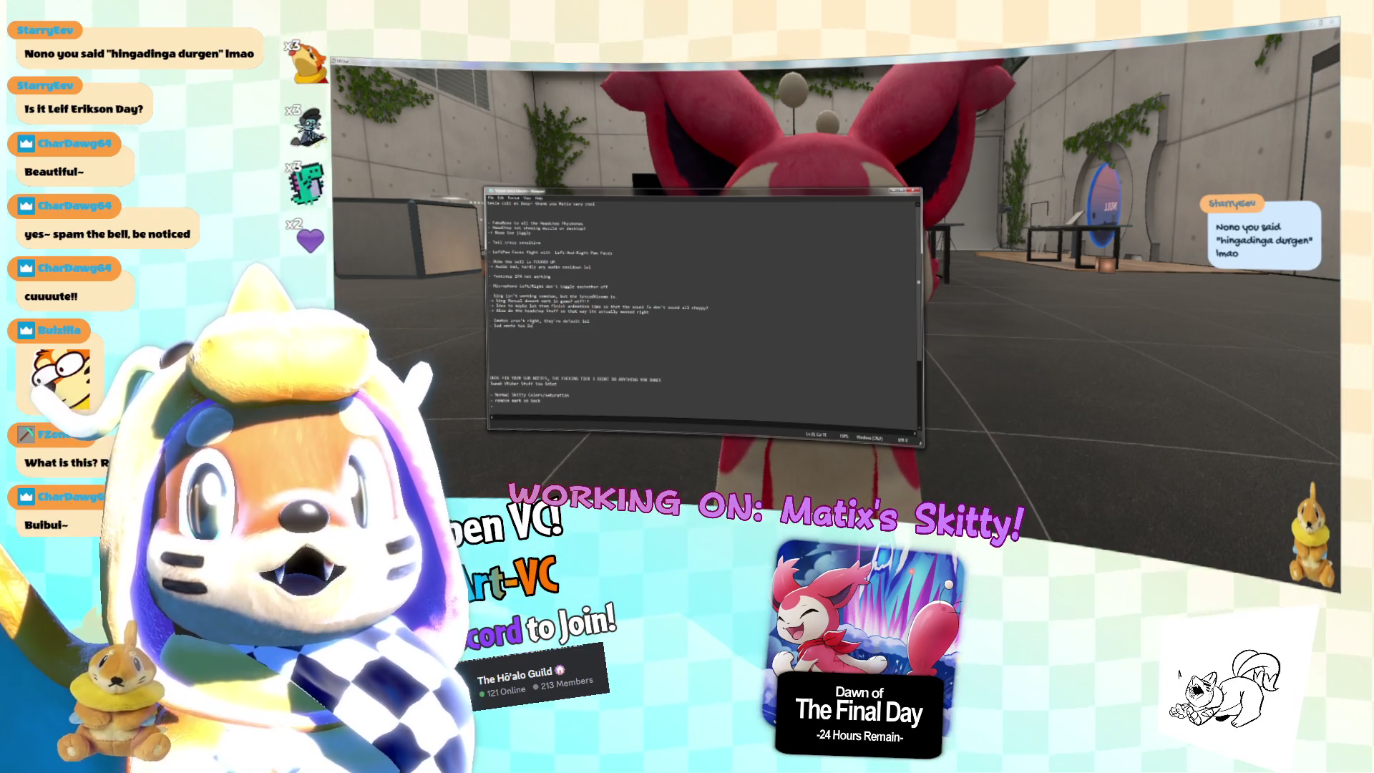
type("ing")
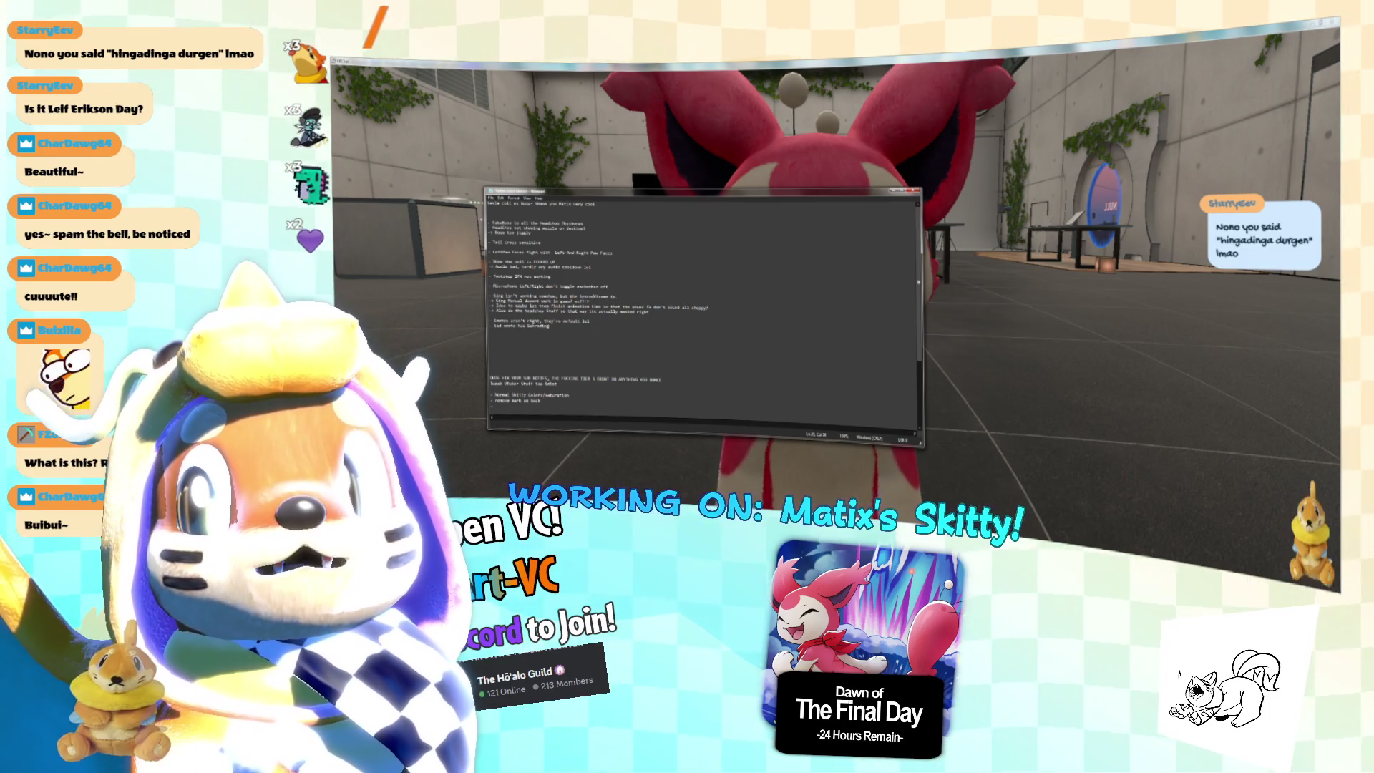
type("er's Tail")
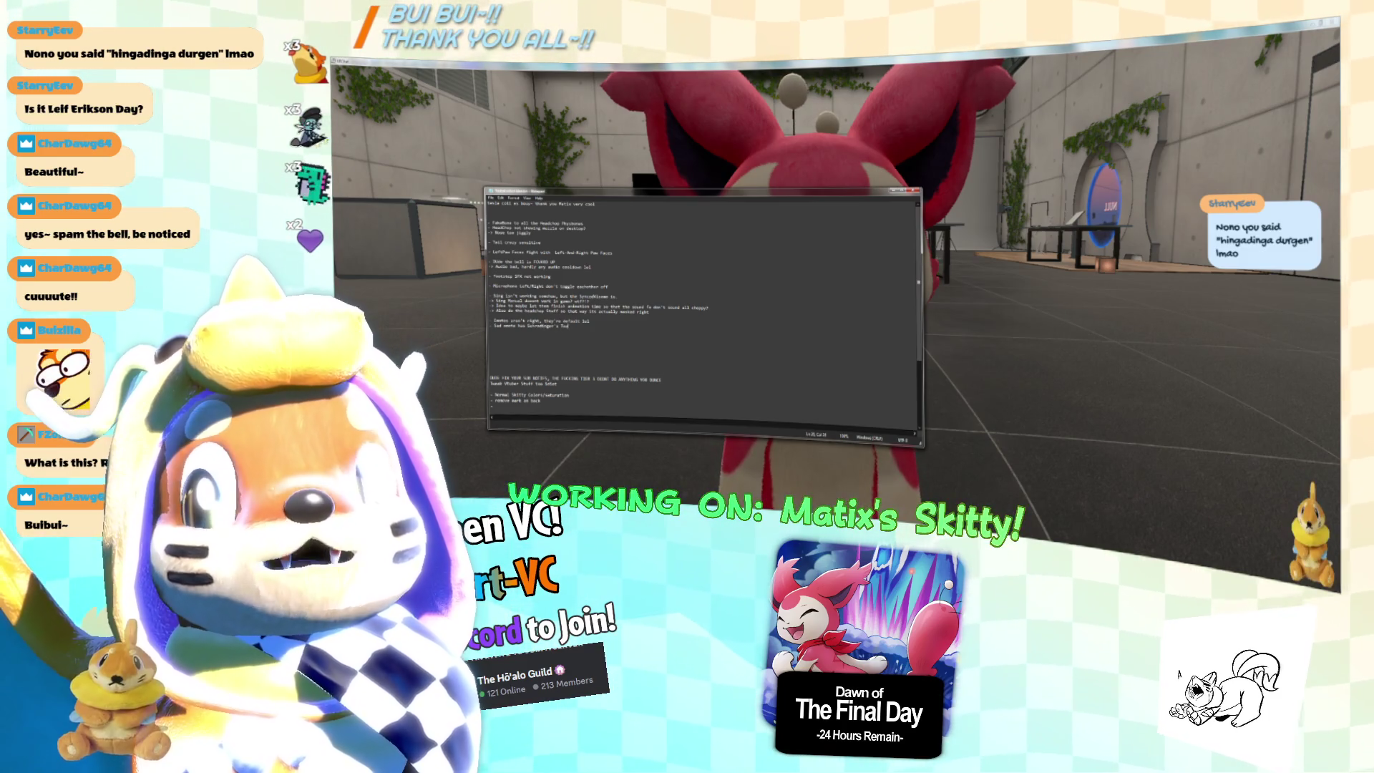
key("alt+Tab")
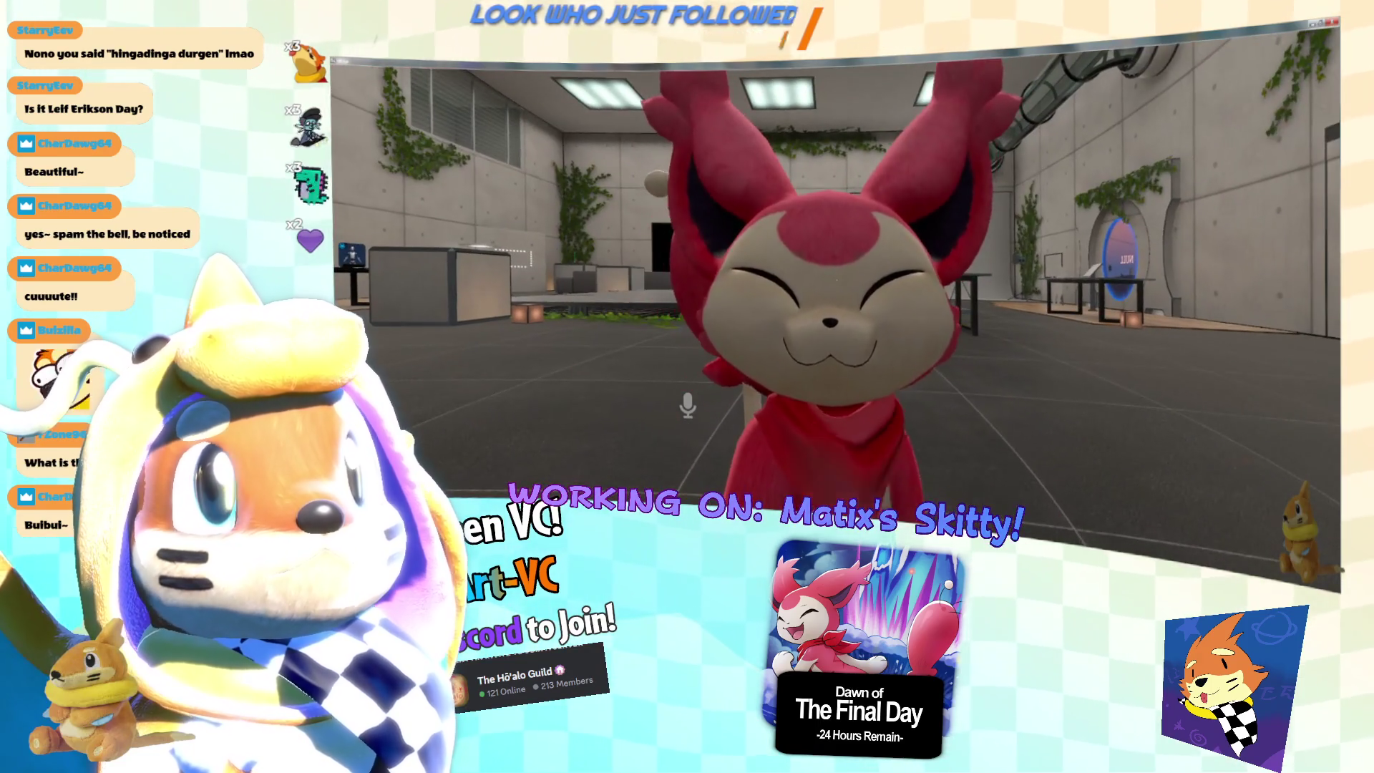
Add new note lines about extending the teeth into the gums.
key("alt+Tab")
key("Return")
type("-")
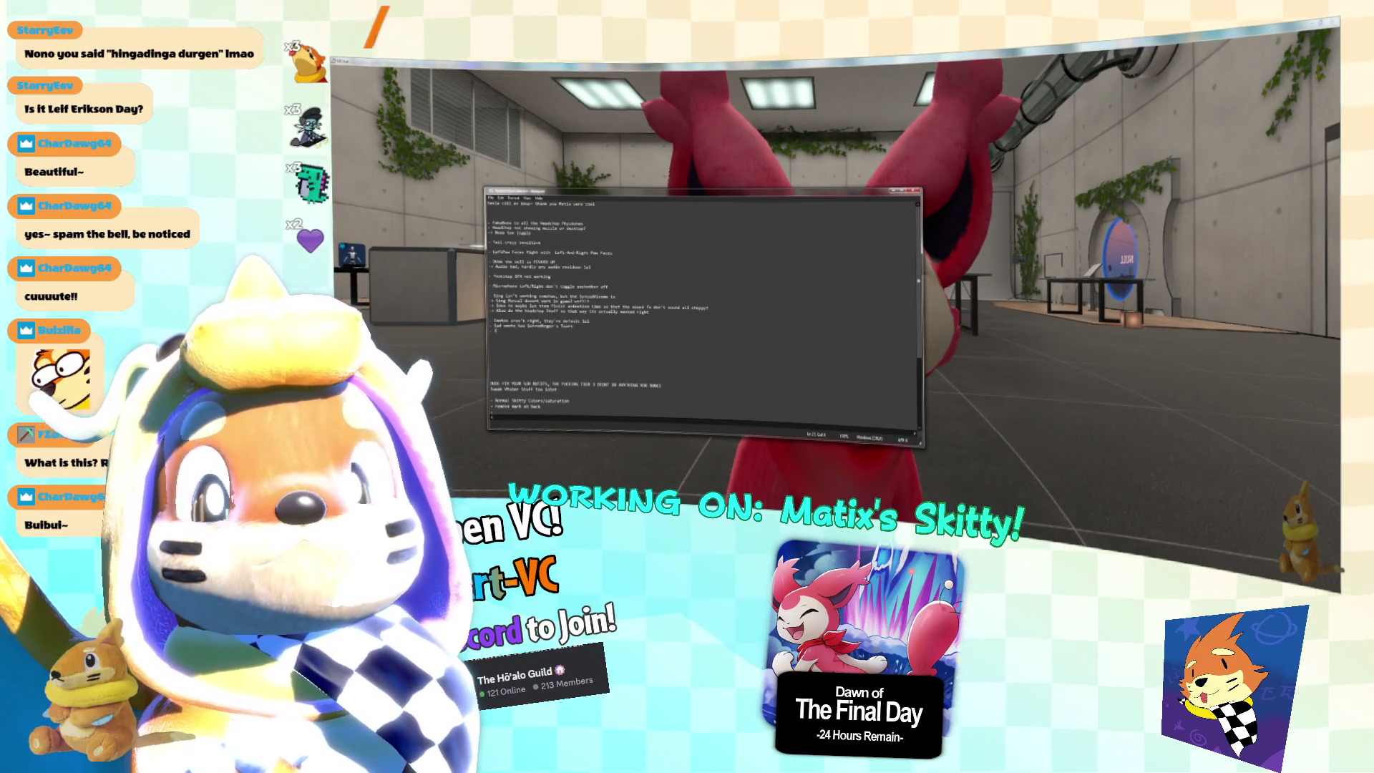
type("ed to the")
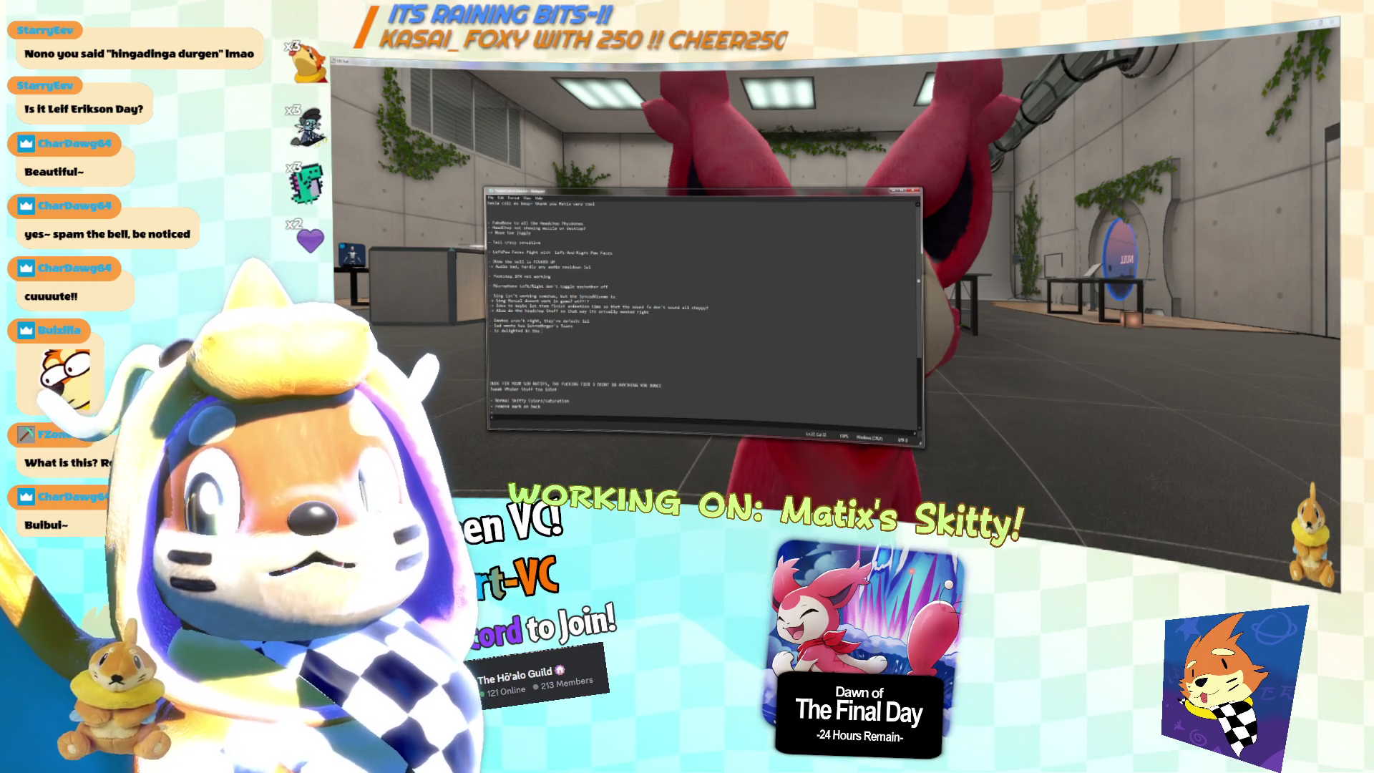
type("ho")
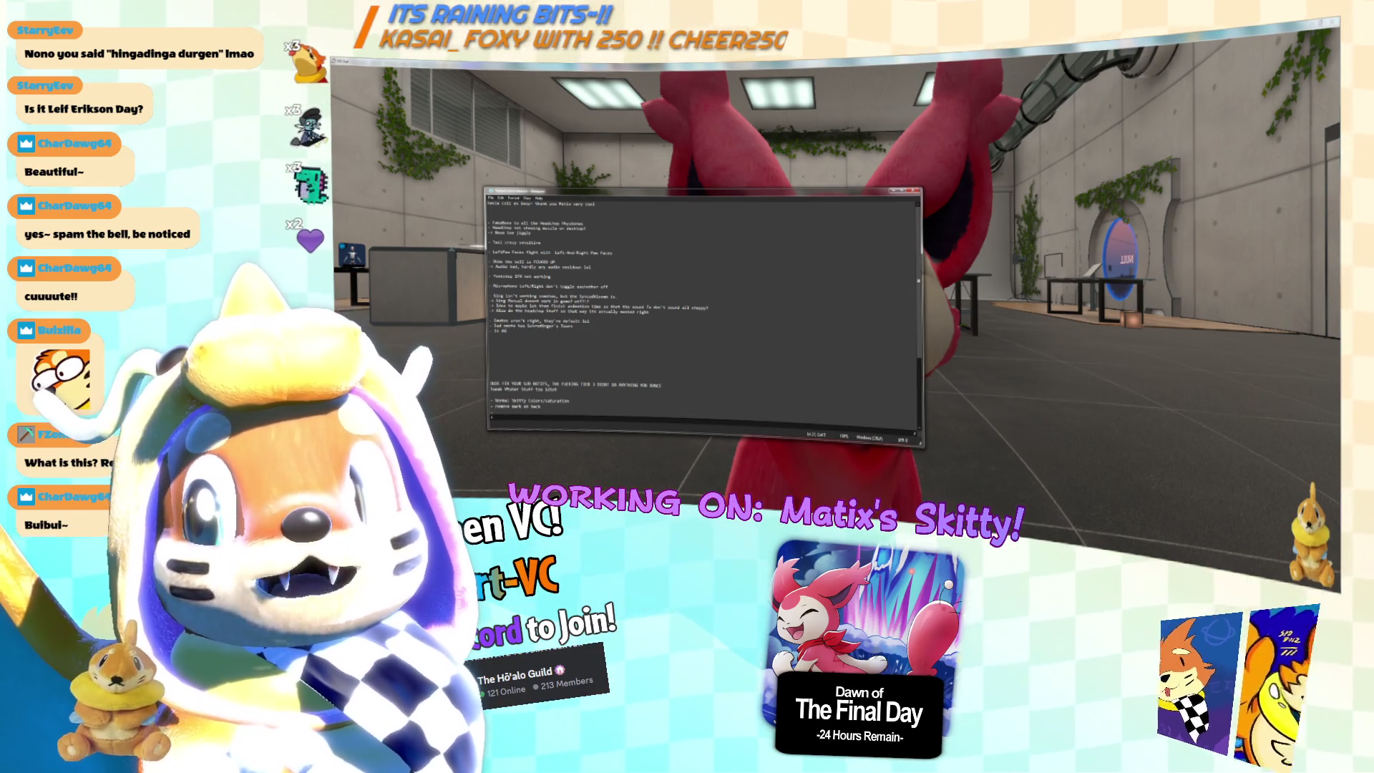
key("alt+Tab")
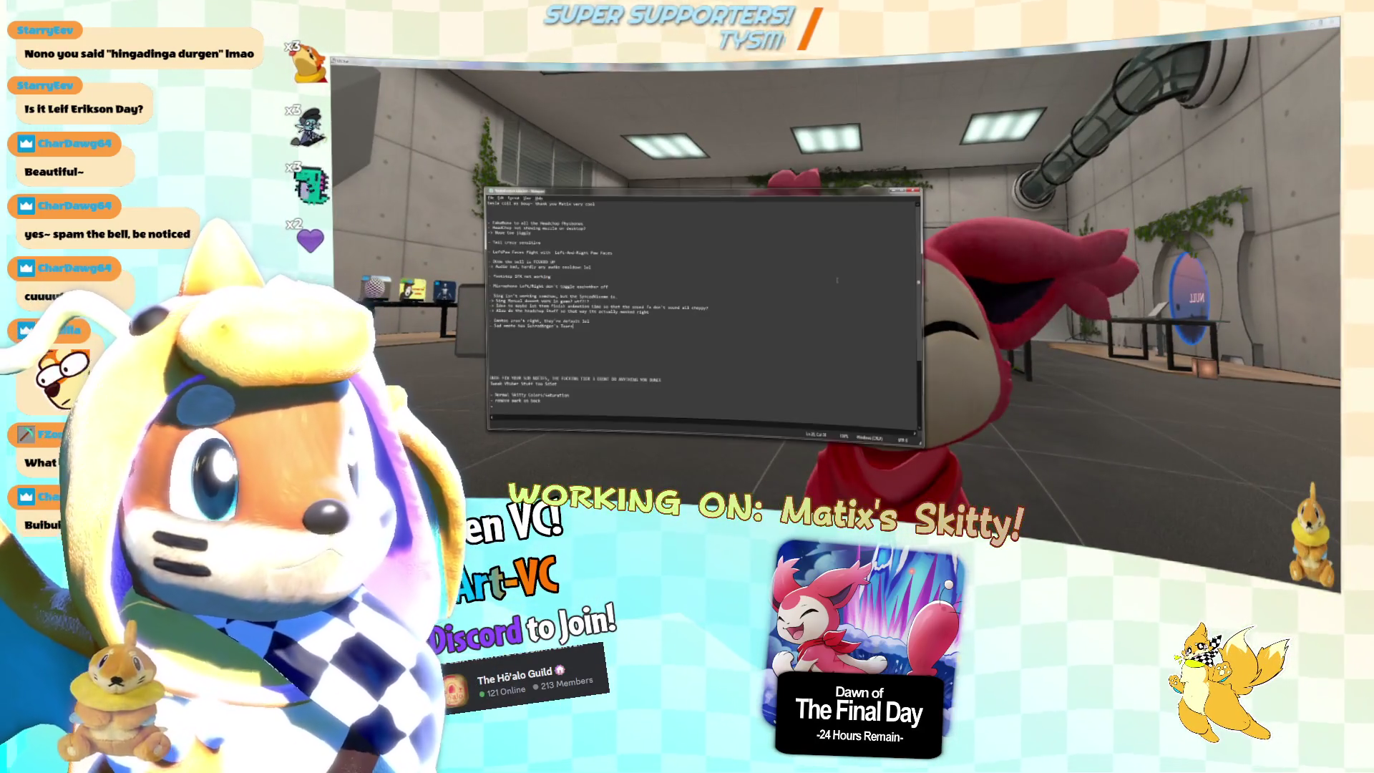
key("Return")
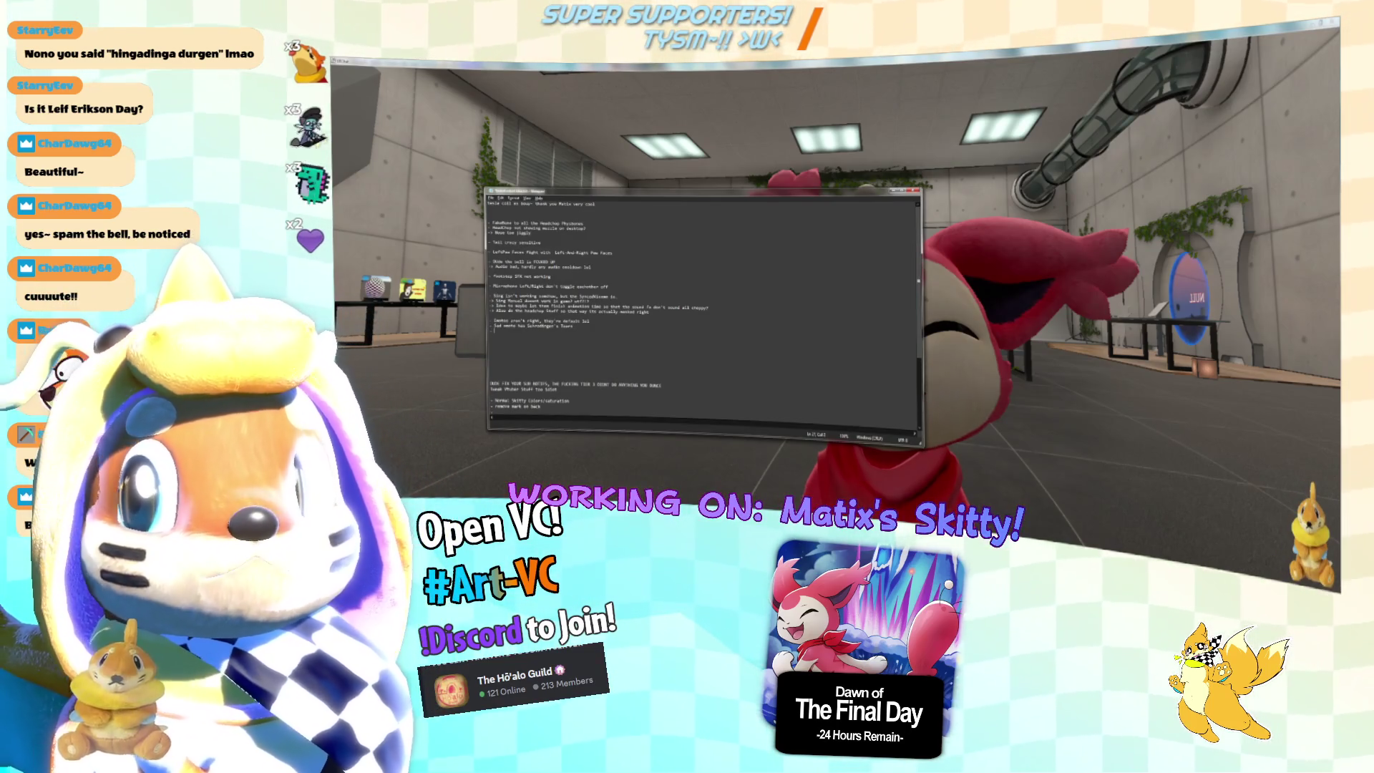
type(" Extend teel")
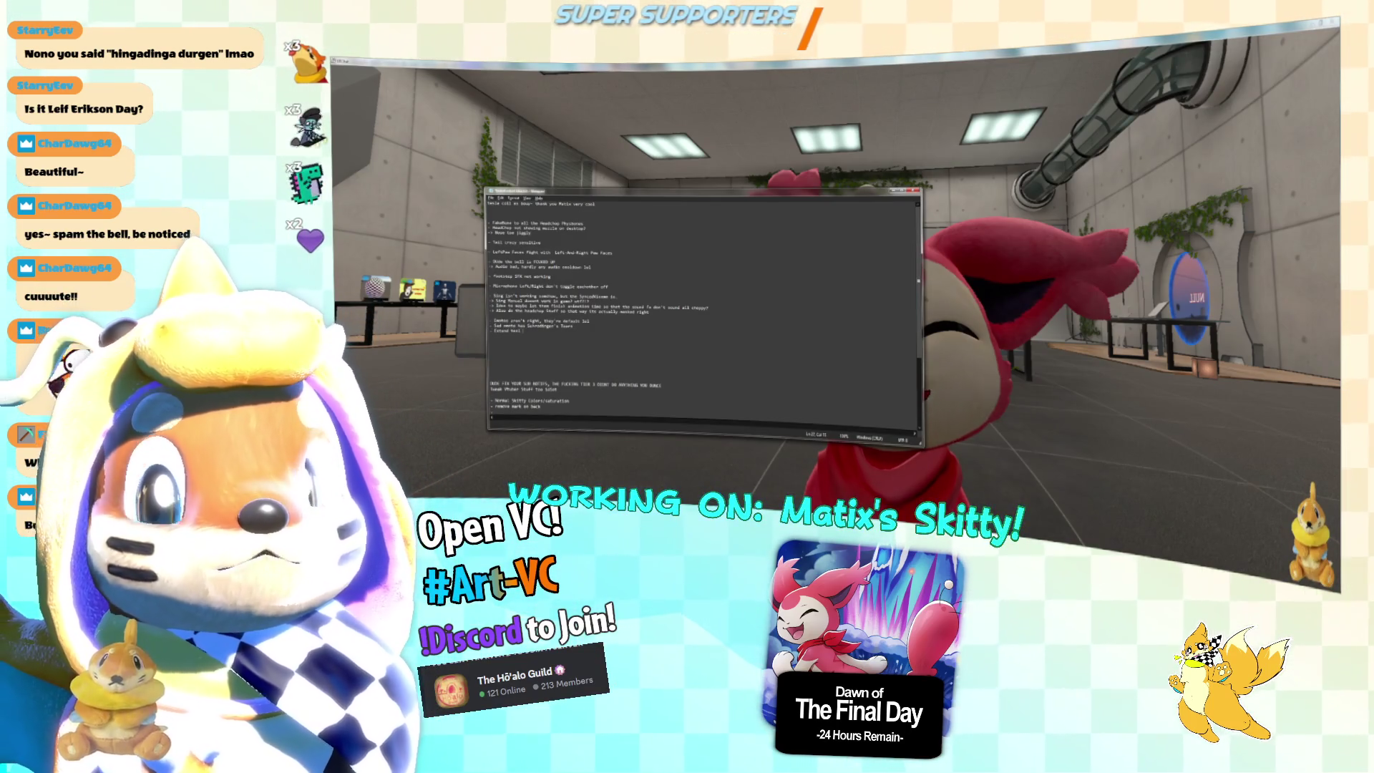
type("ke")
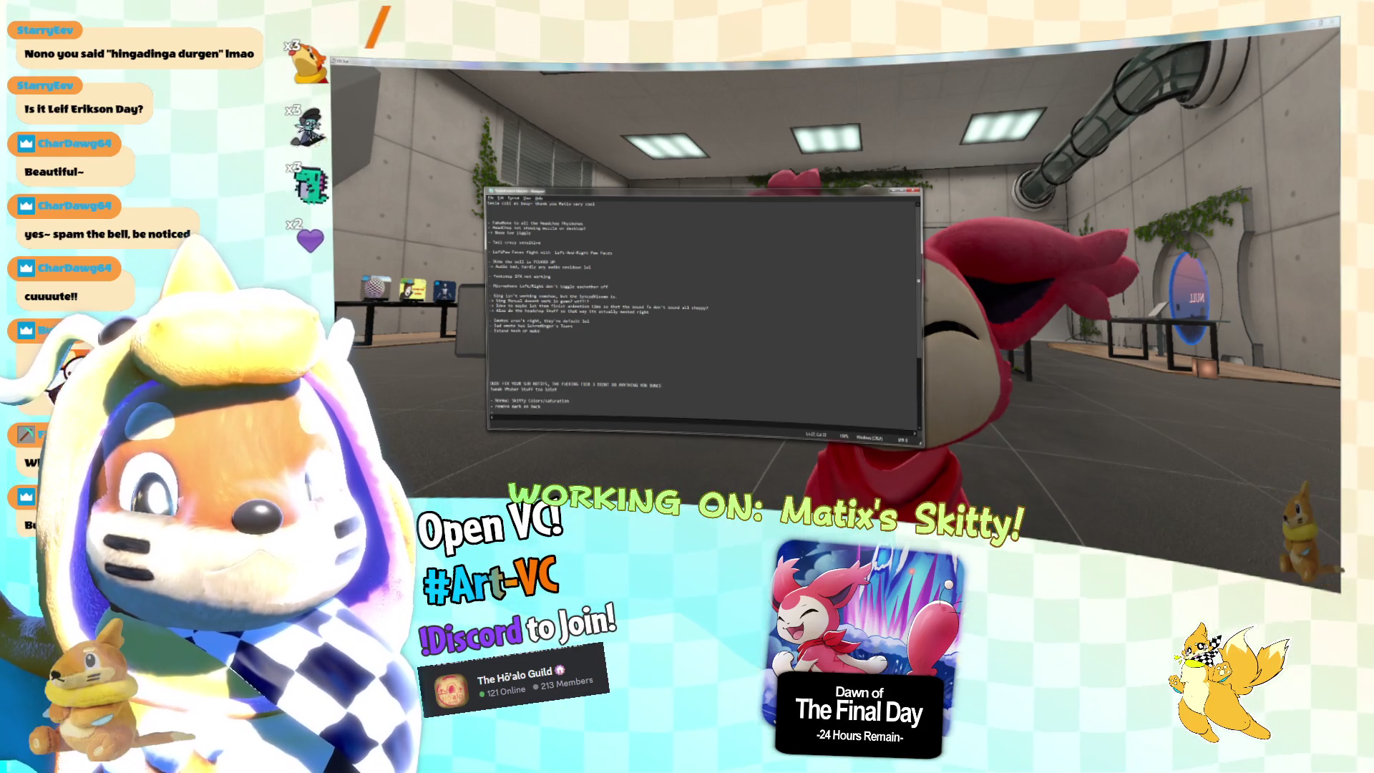
type(" d")
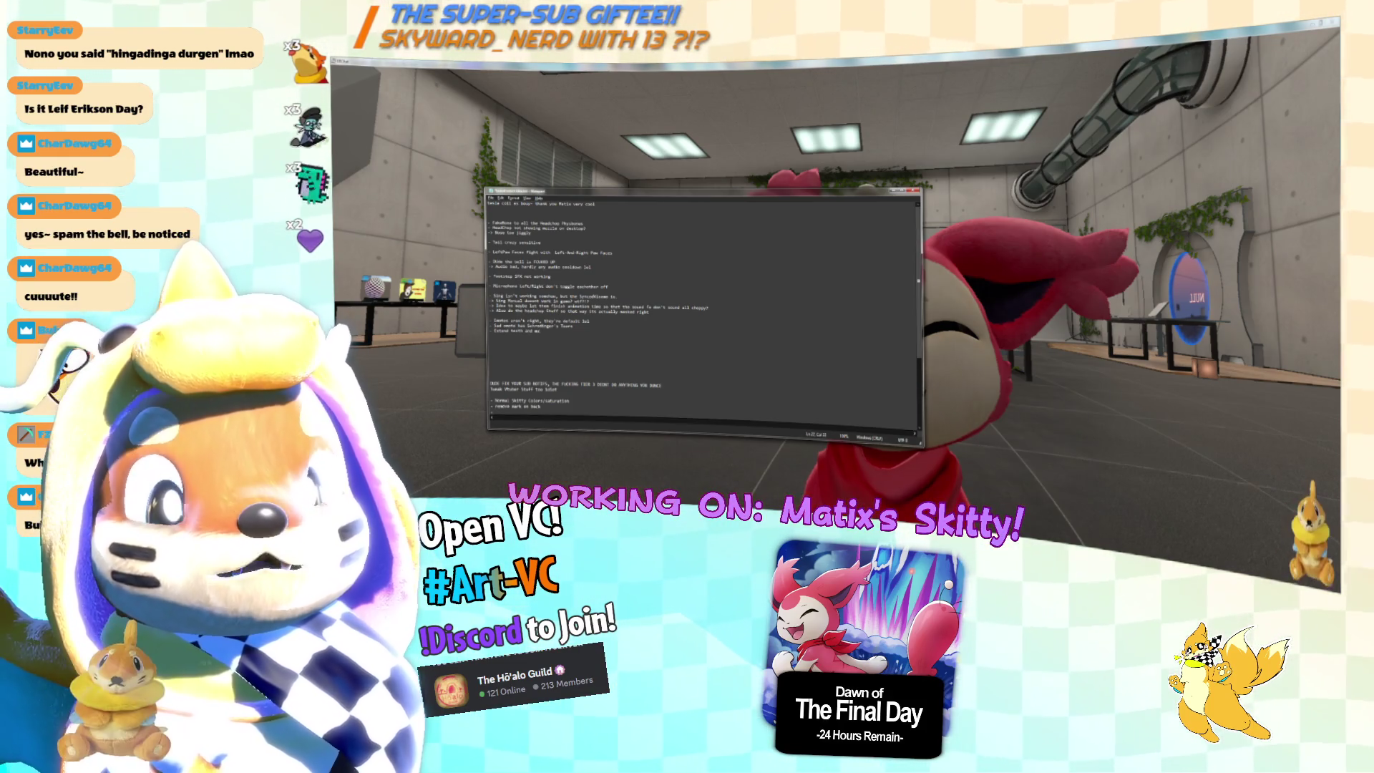
type("t of")
type(" gums!")
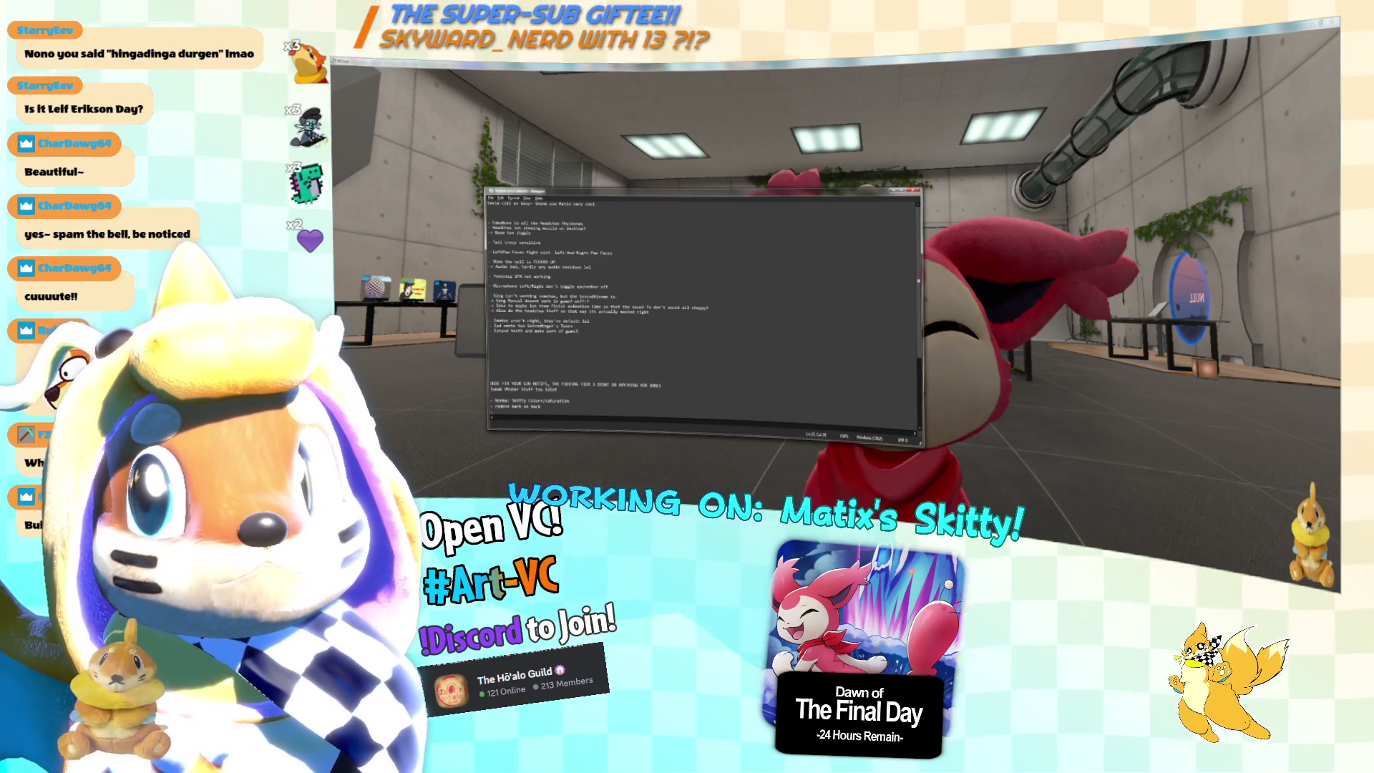
key("Return")
key("Return")
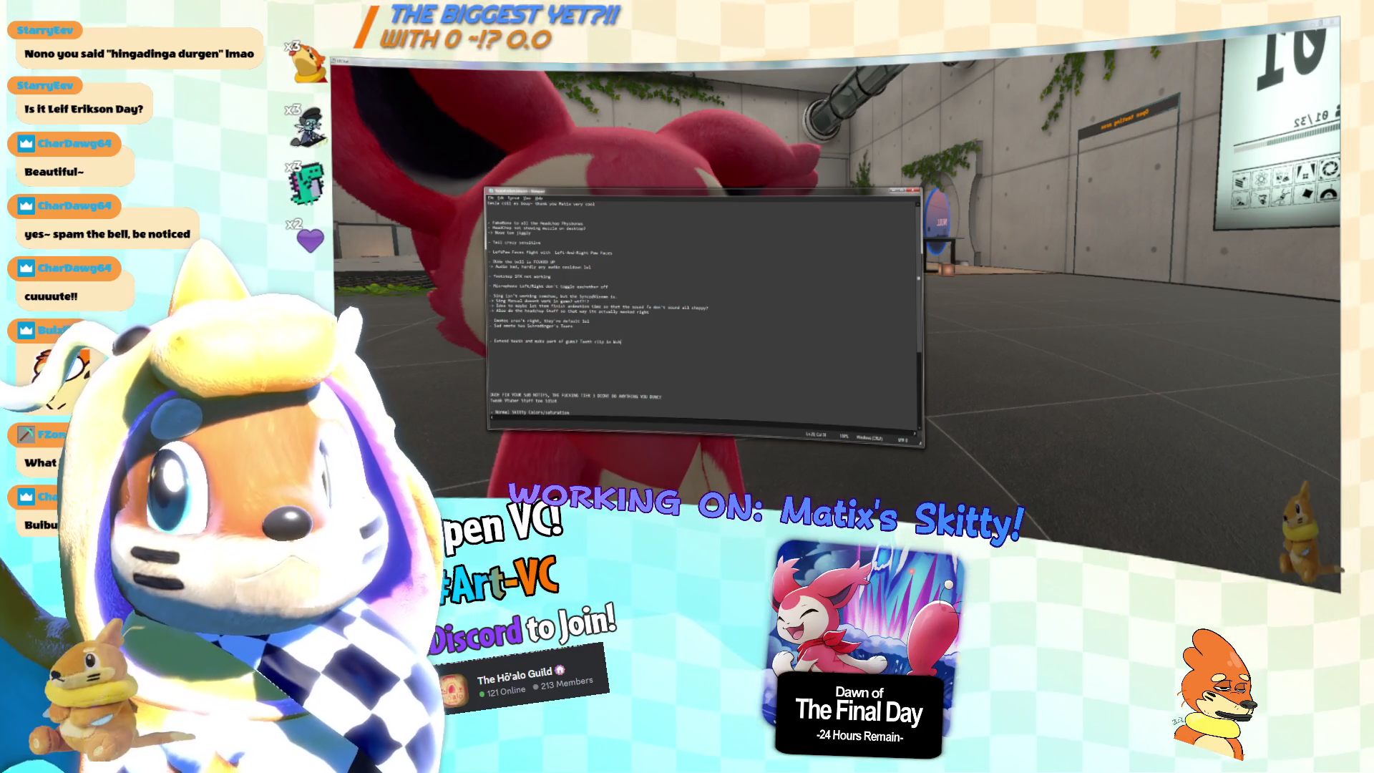
type("outh")
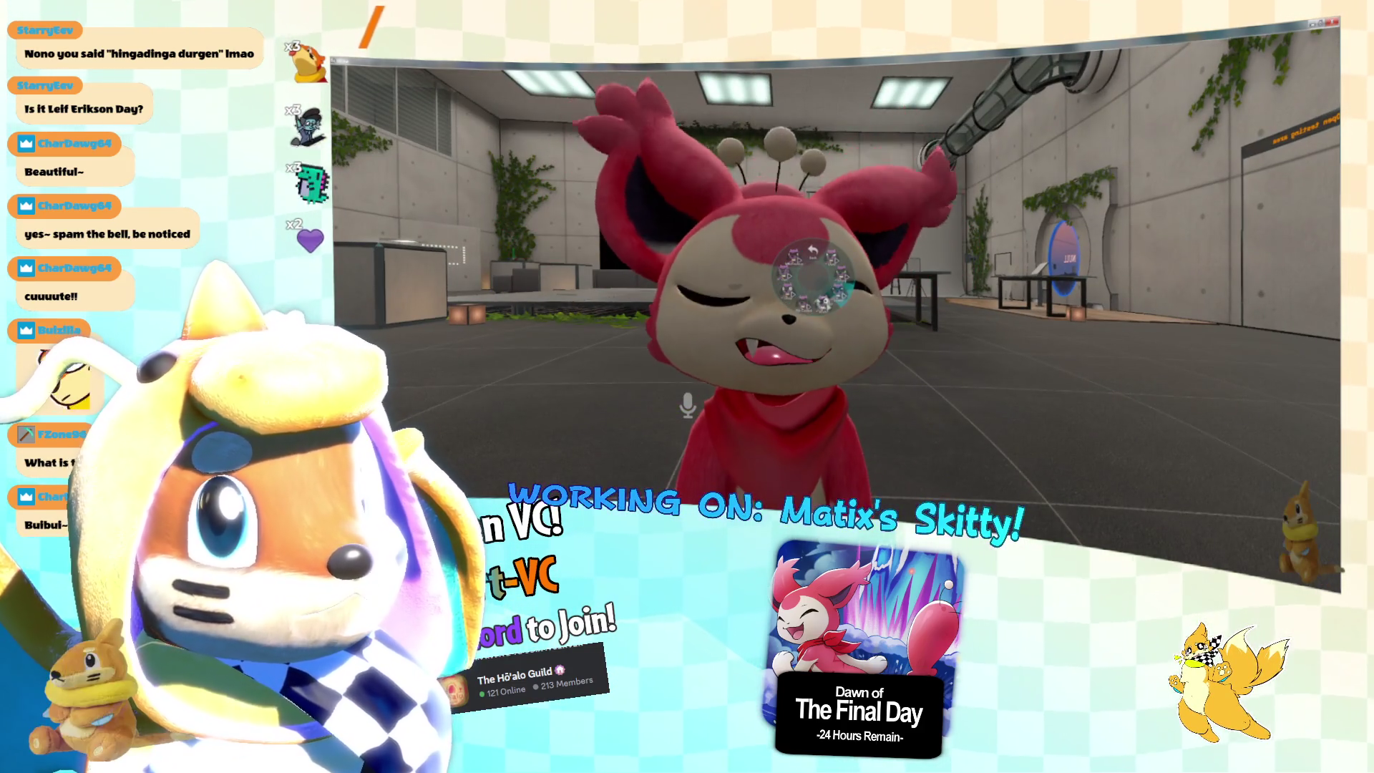
Bring the to-do notes back over VRChat, undo the last edit, and place the cursor on the teeth note.
key("alt+Tab")
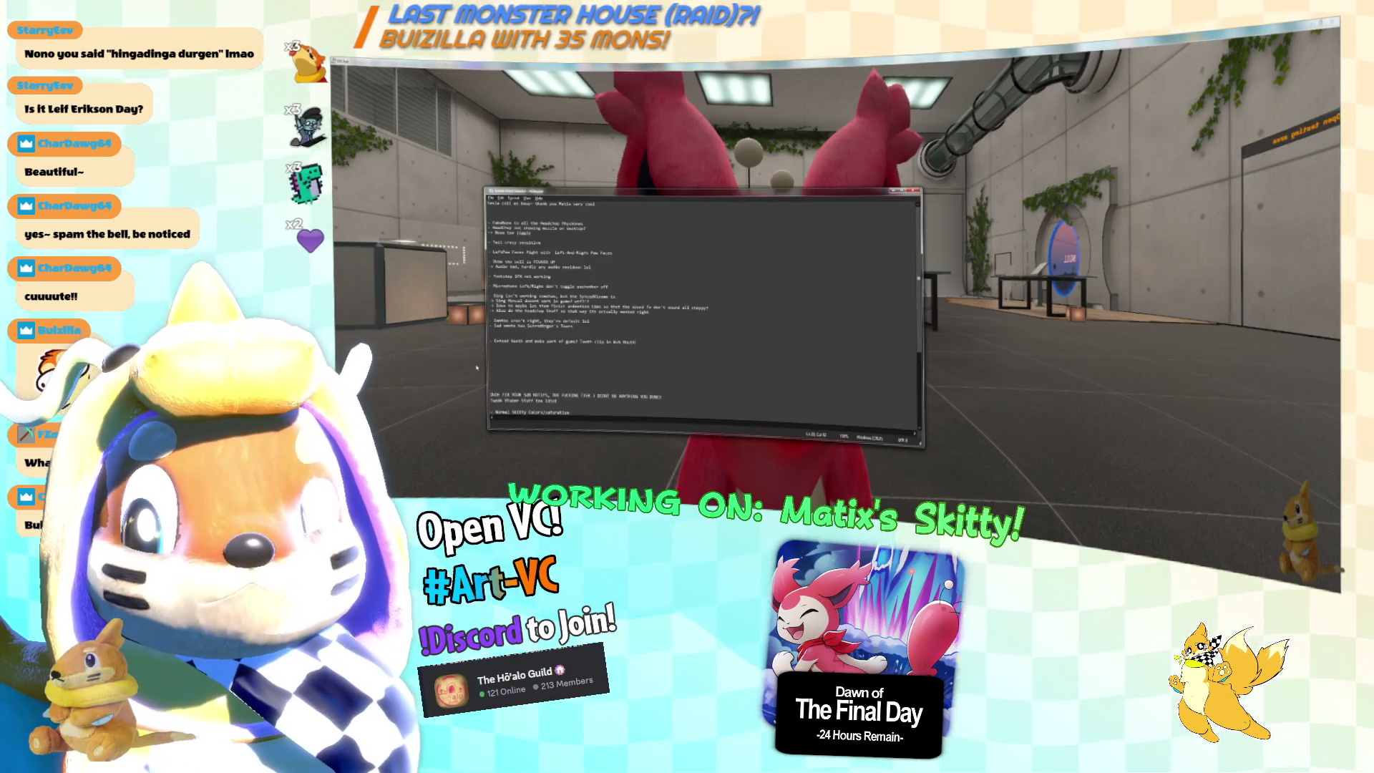
key("ctrl+z")
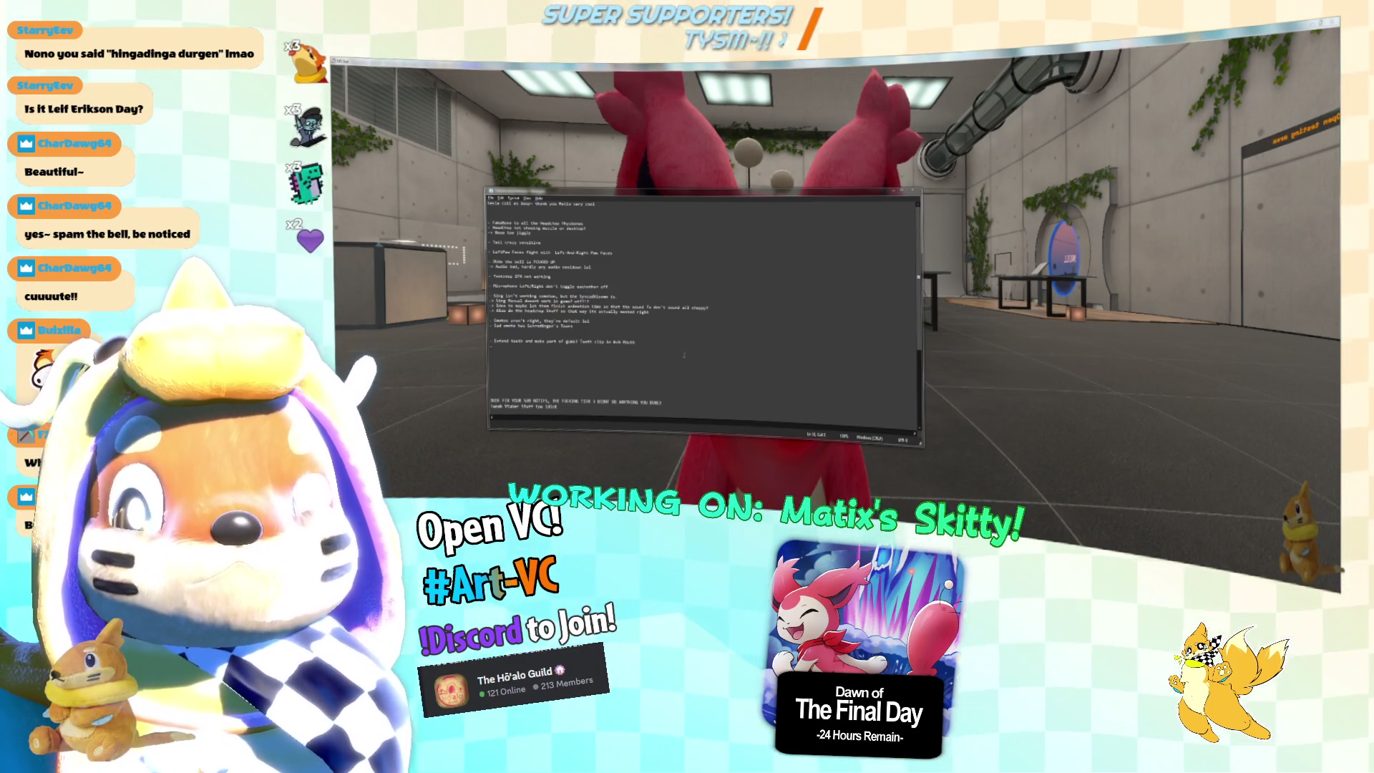
left_click(638, 346)
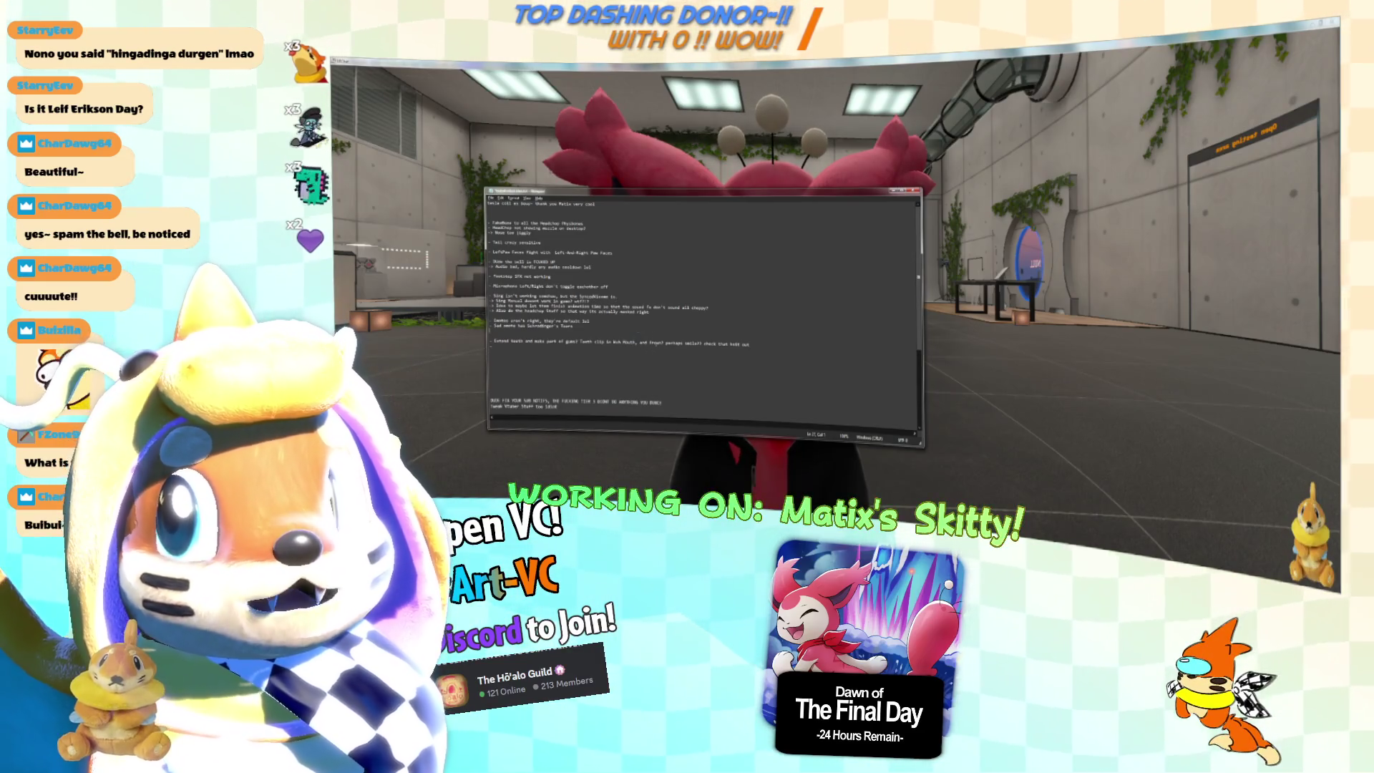
Insert a new line above the 'Extend teeth…' note.
key("Return")
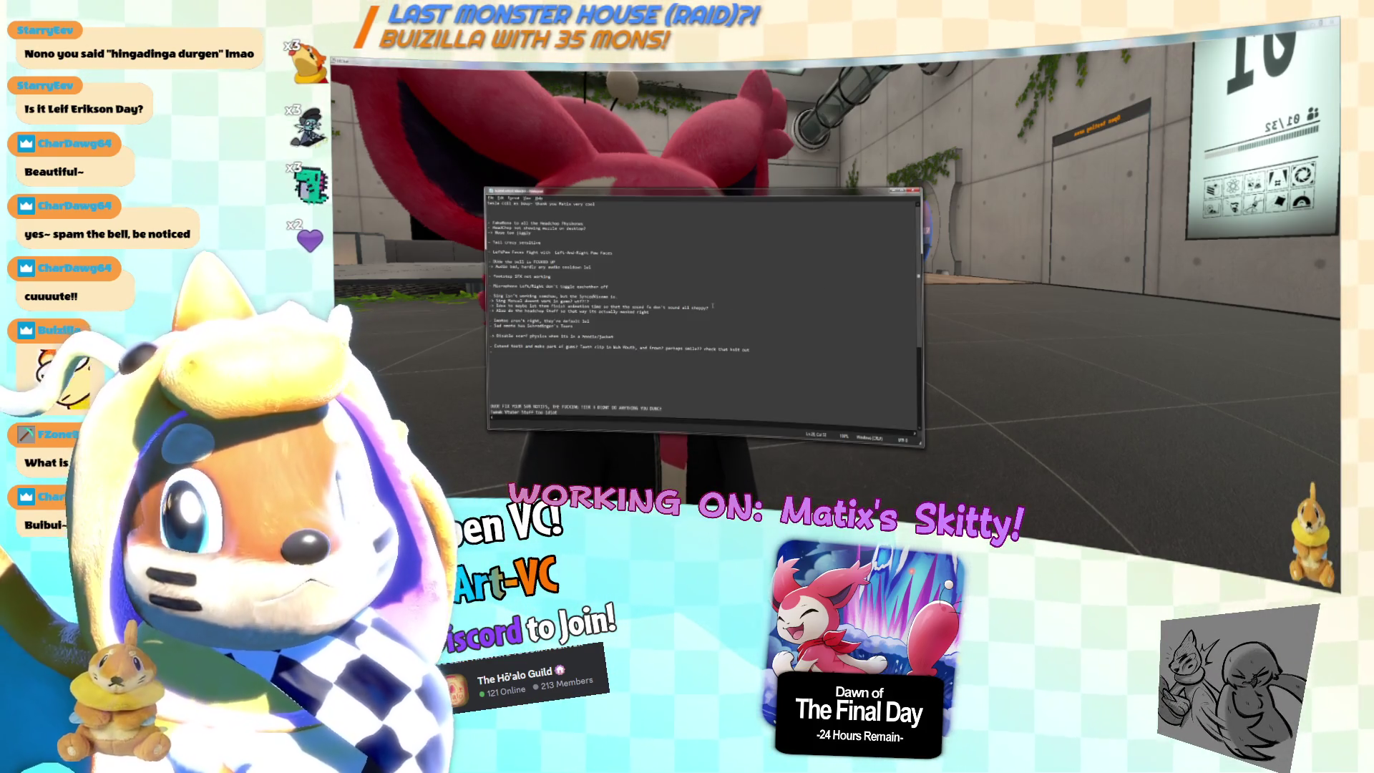
Add a line above the teeth note and type a reminder about the shirt and skin.
key("Return")
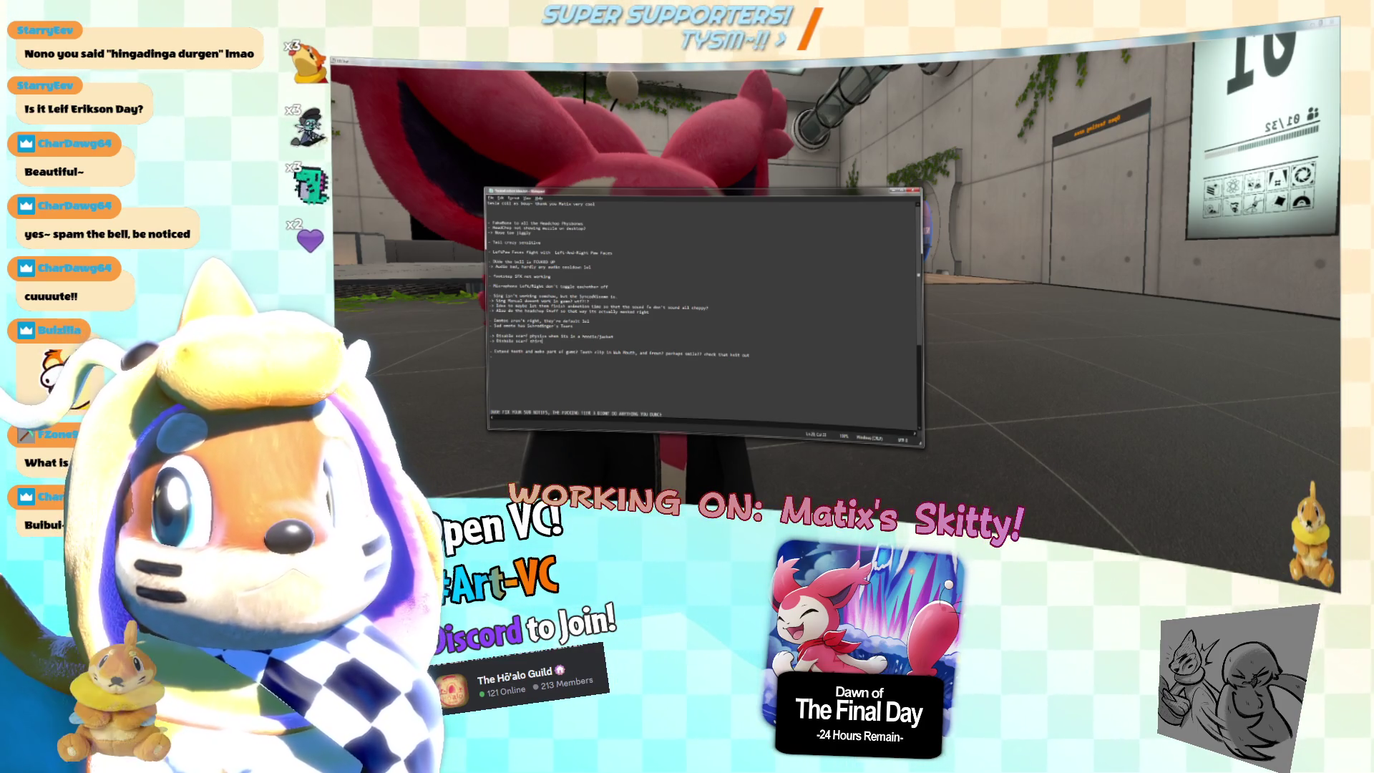
type("shirt blendshape")
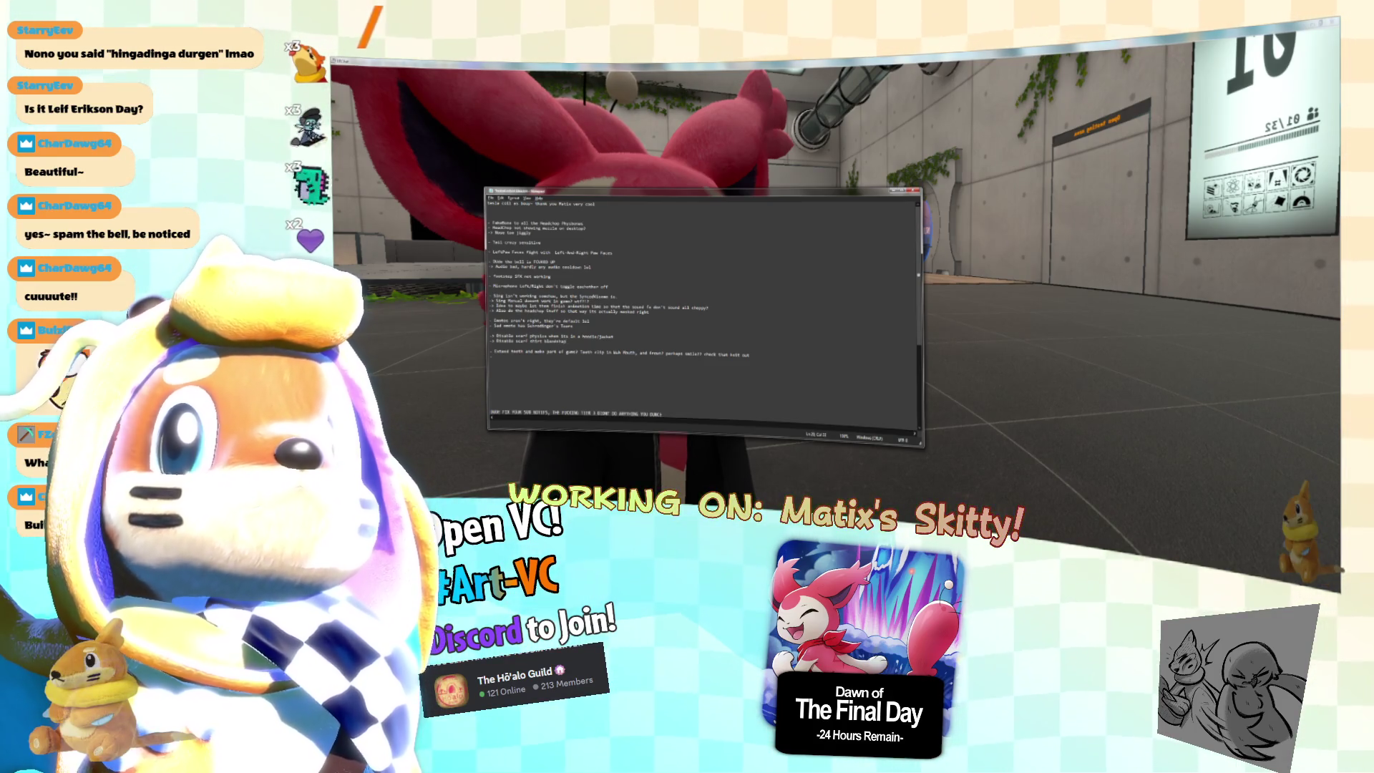
type("nd")
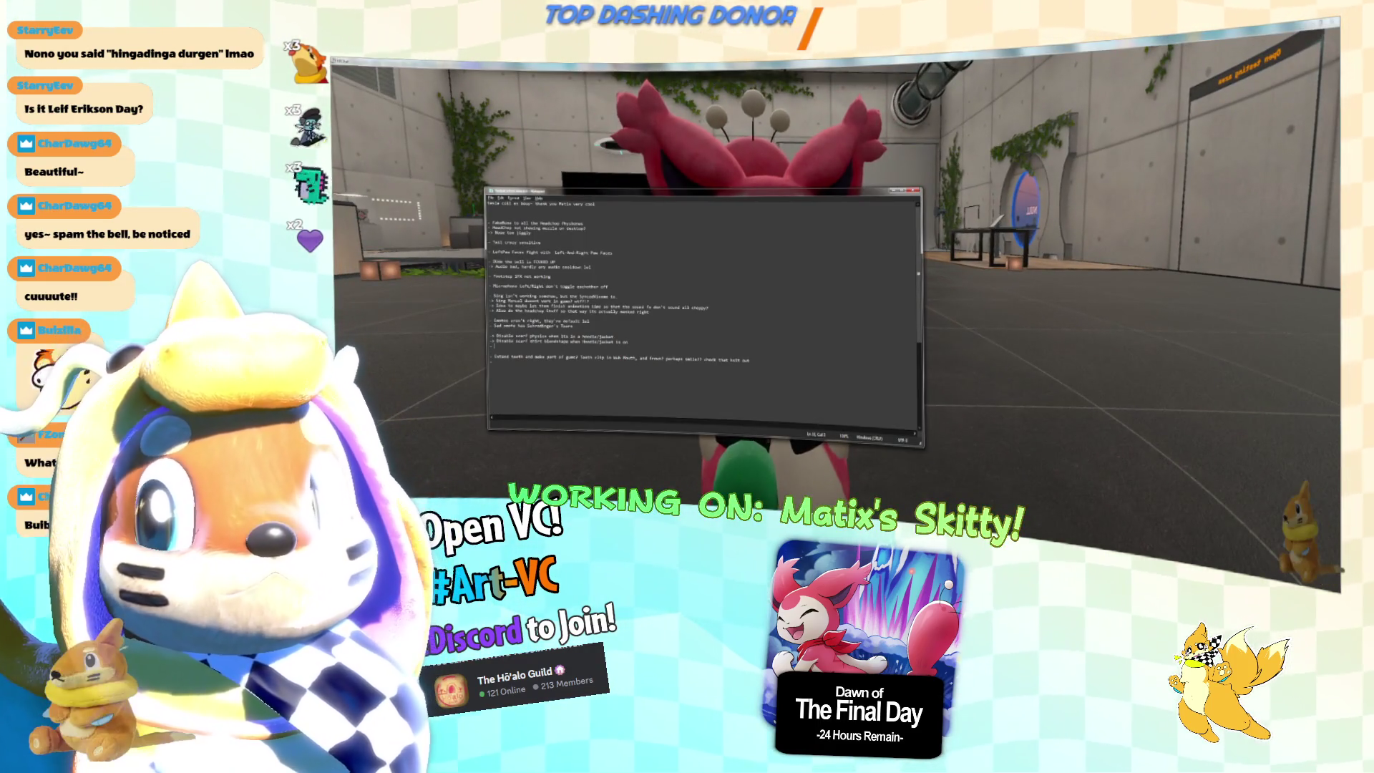
type("skin")
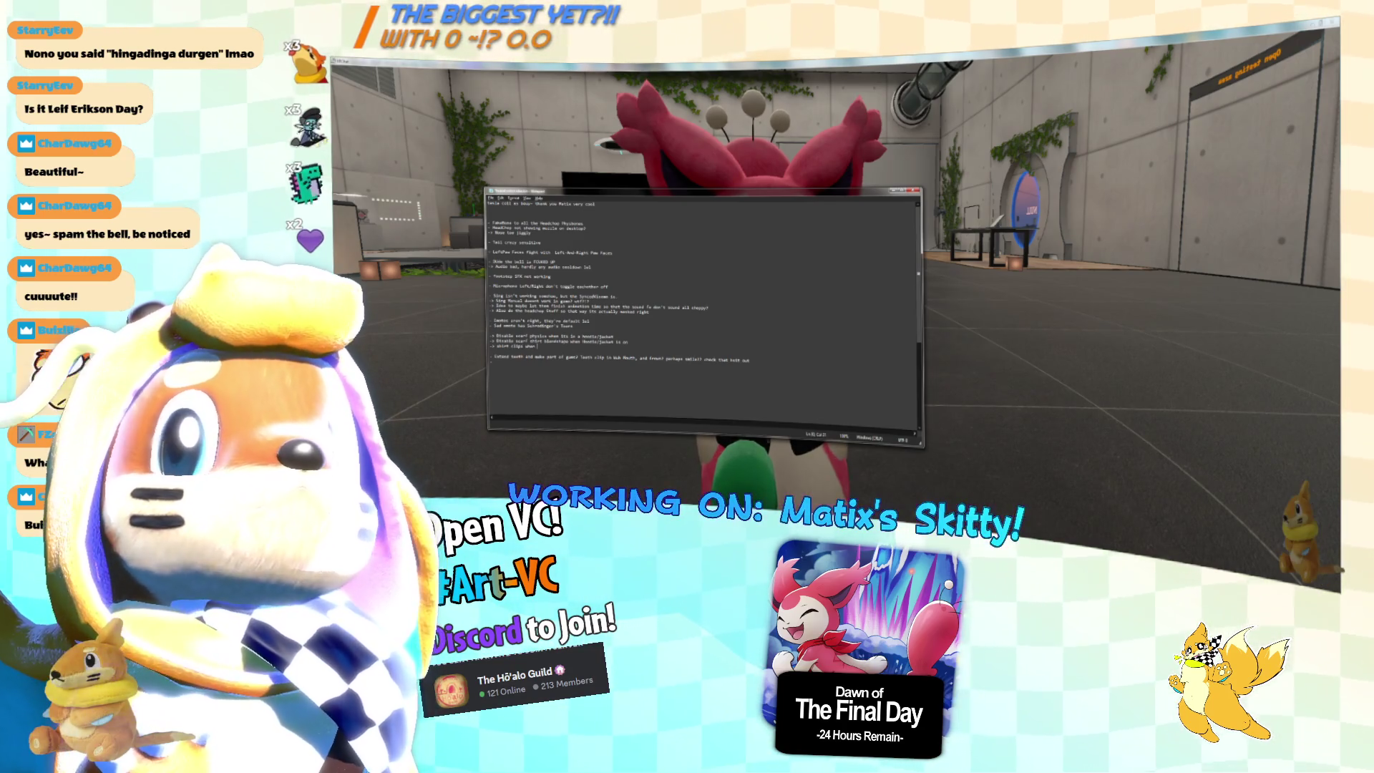
type("he")
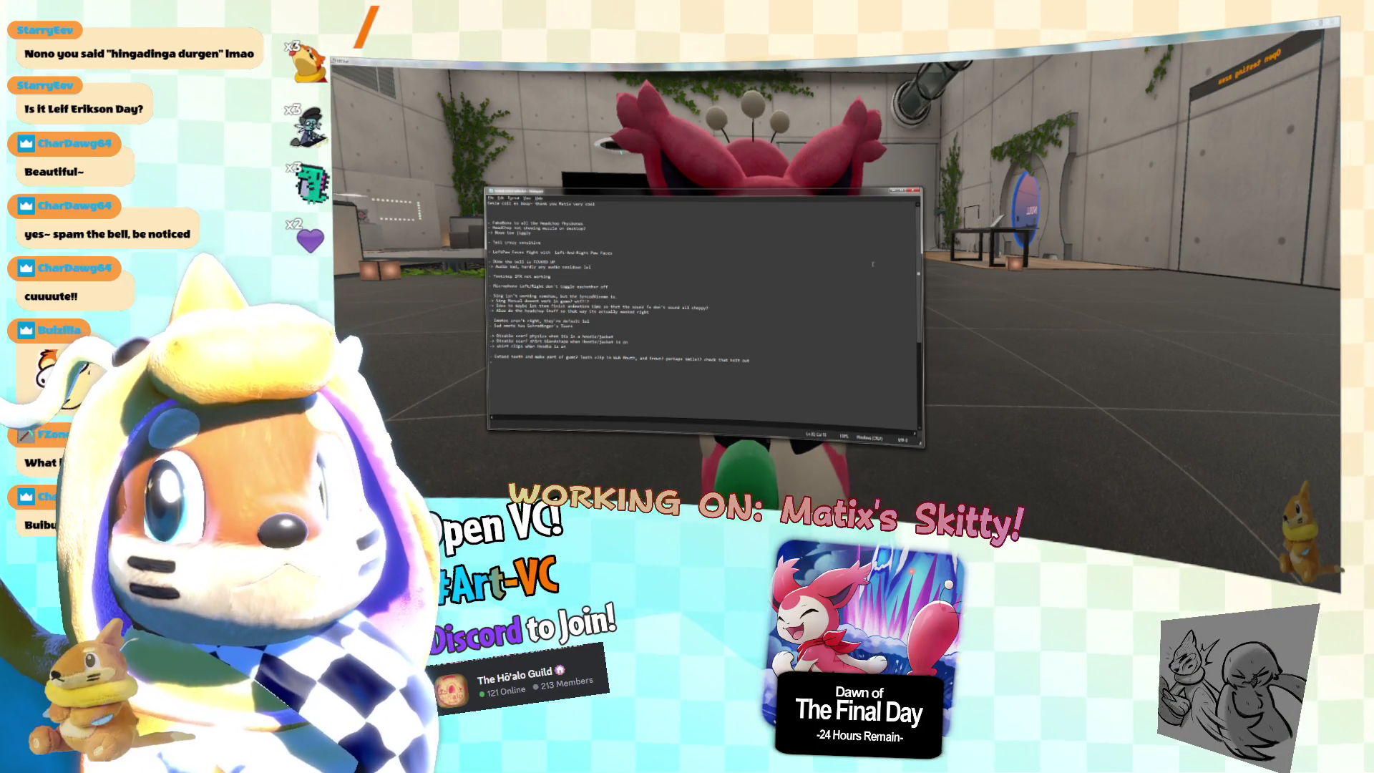
type("on shoulder")
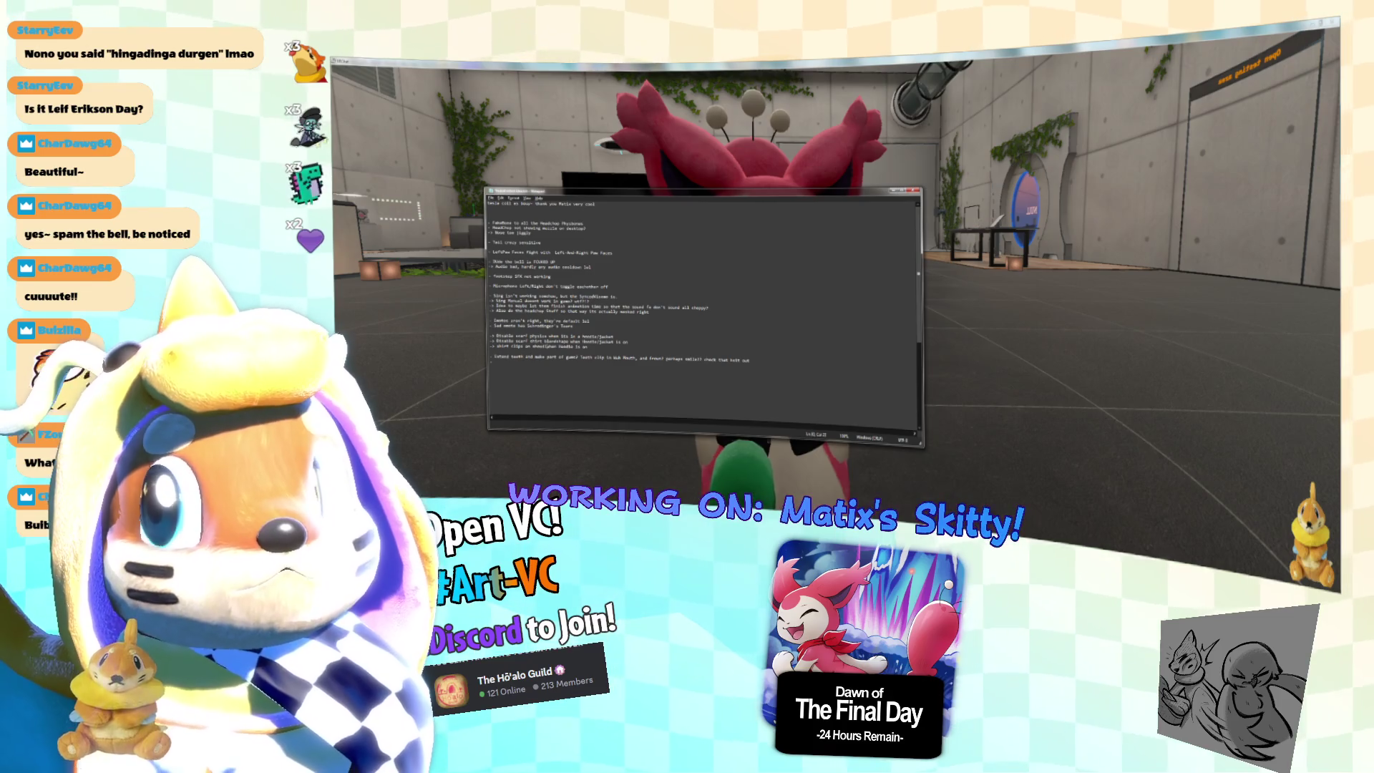
type("when")
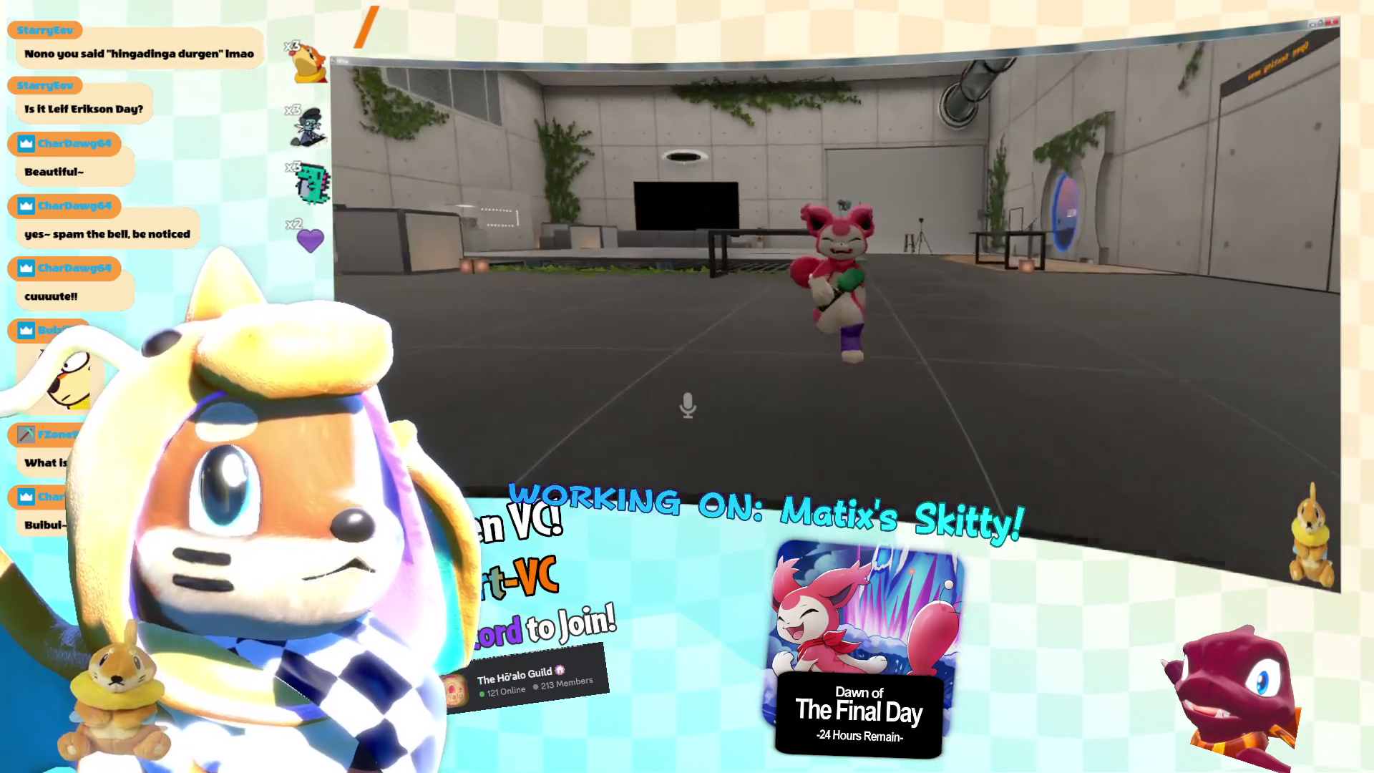
Add a note after the last line that thigh highs don't disable the leg fluff.
left_click(753, 323)
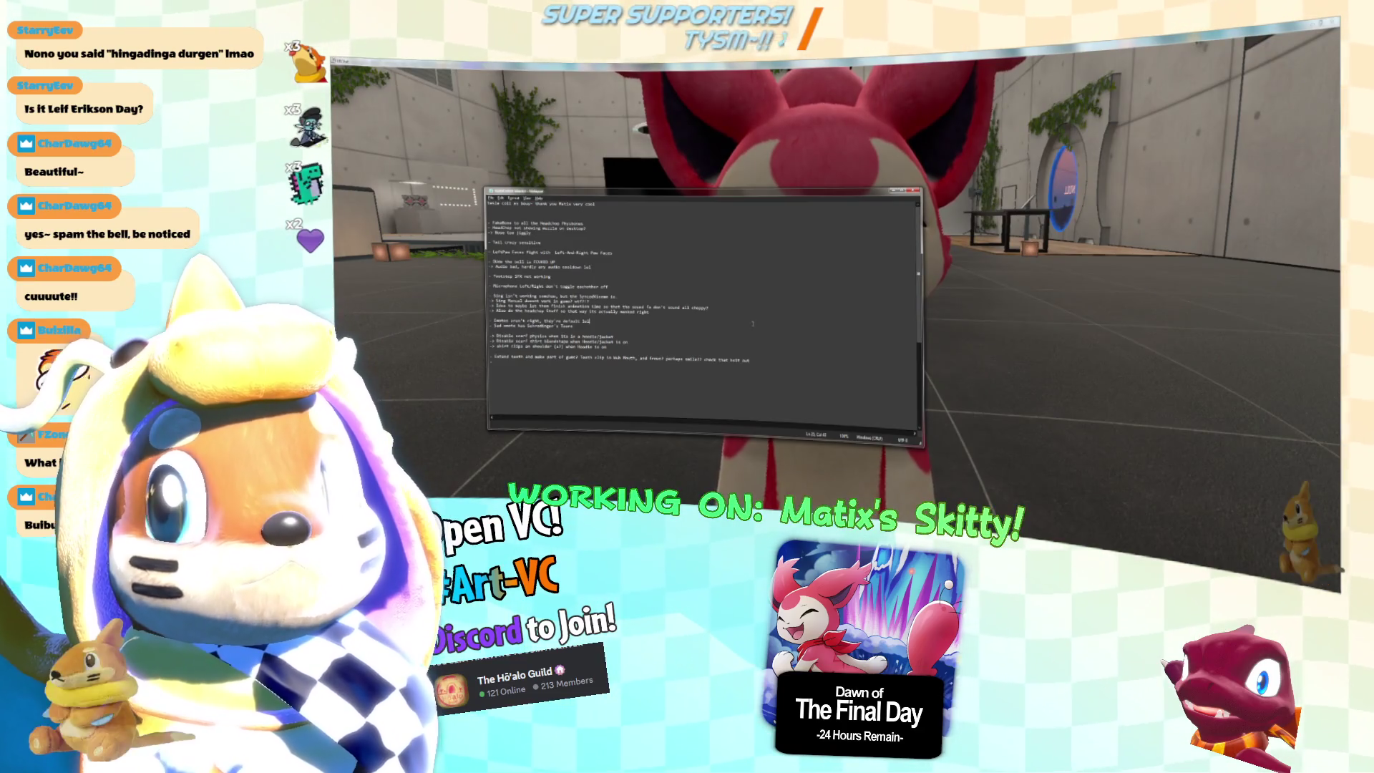
key("Return")
key("Return")
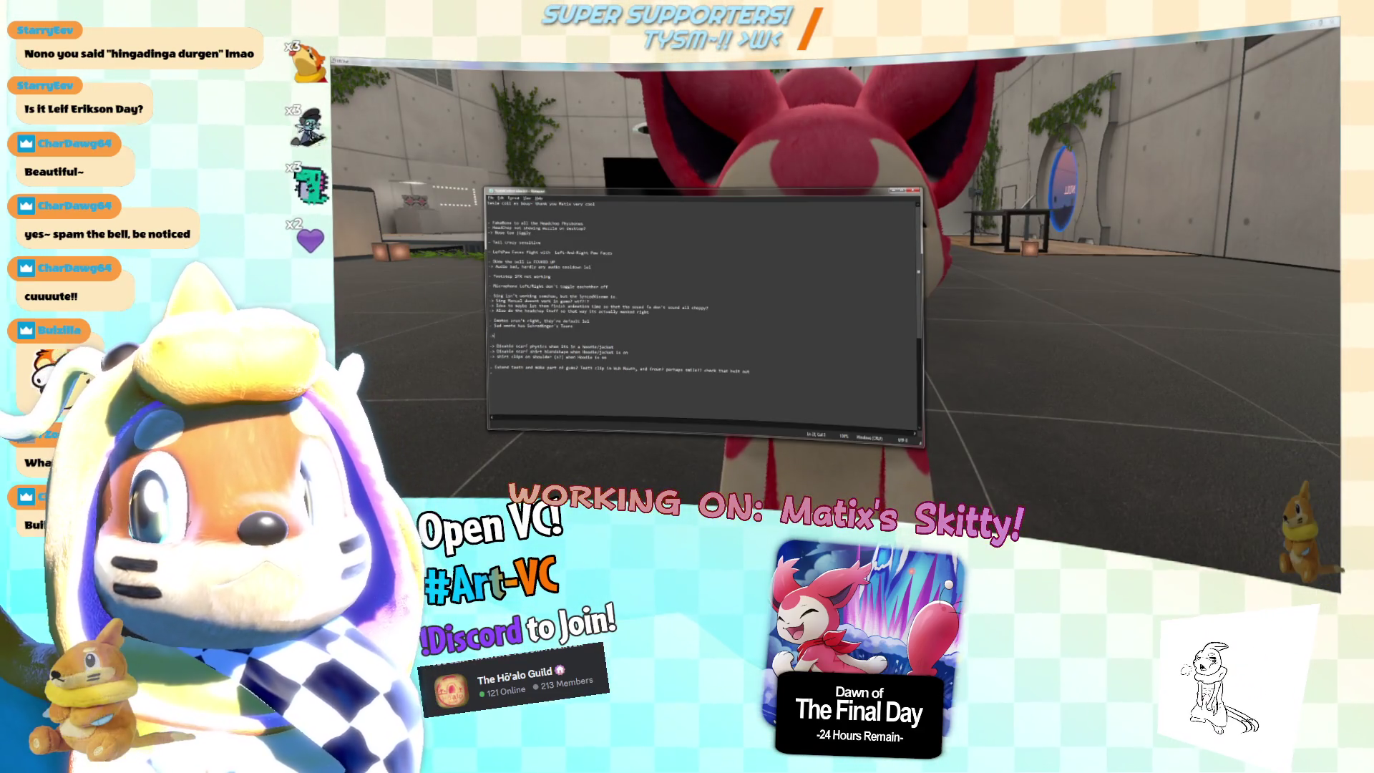
type("thigh highs ok")
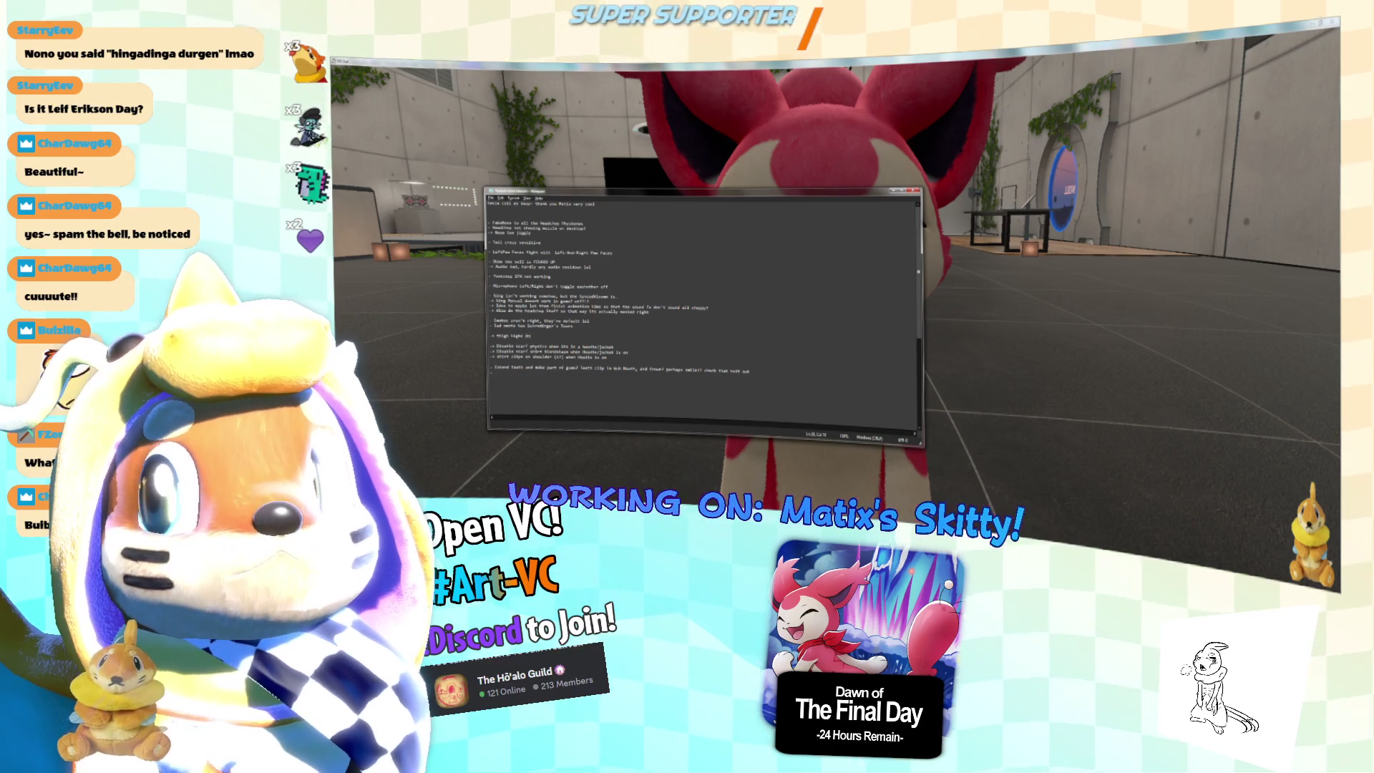
key("BackSpace")
key("BackSpace")
key("BackSpace")
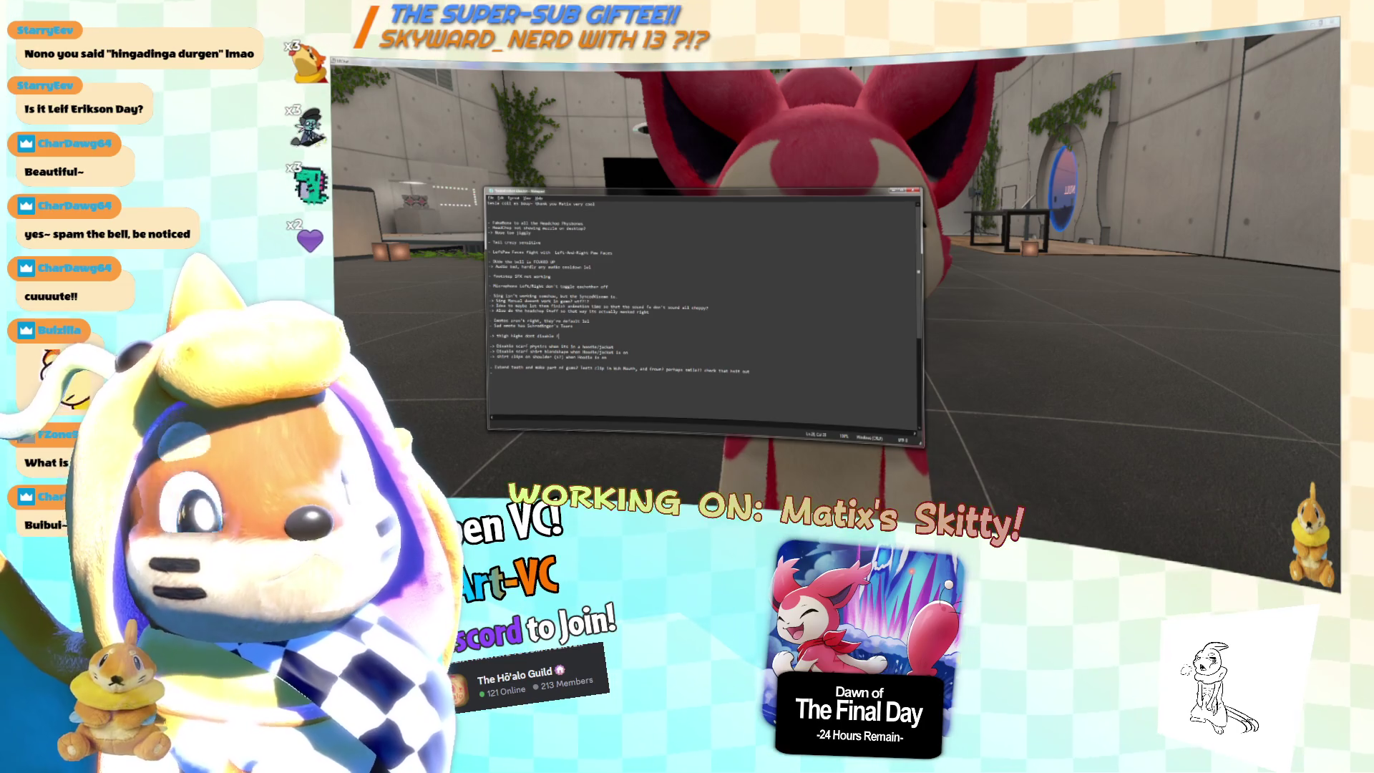
key("BackSpace")
key("BackSpace")
key("BackSpace")
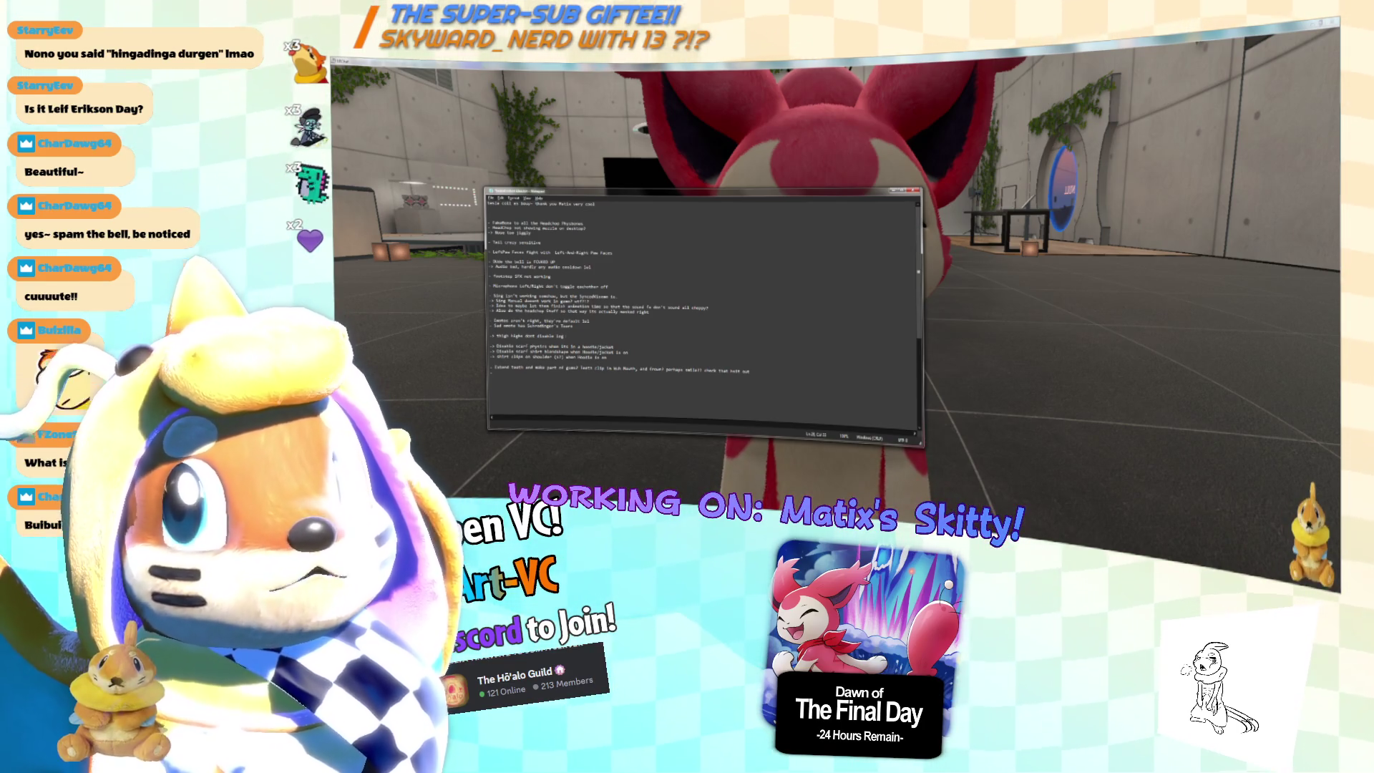
type("fluff")
key("Return")
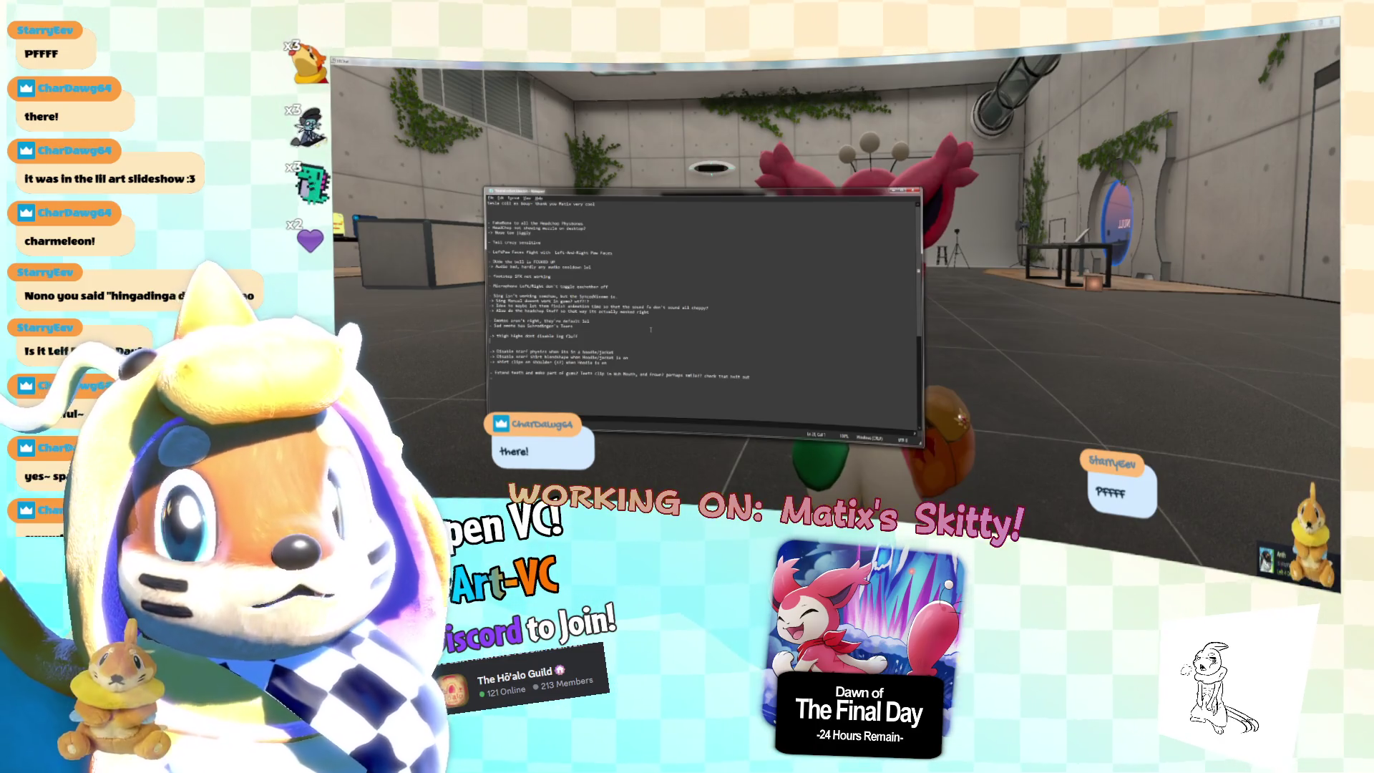
Insert blank lines around the 'Dog wrong icon' note.
key("Return")
key("Return")
key("Return")
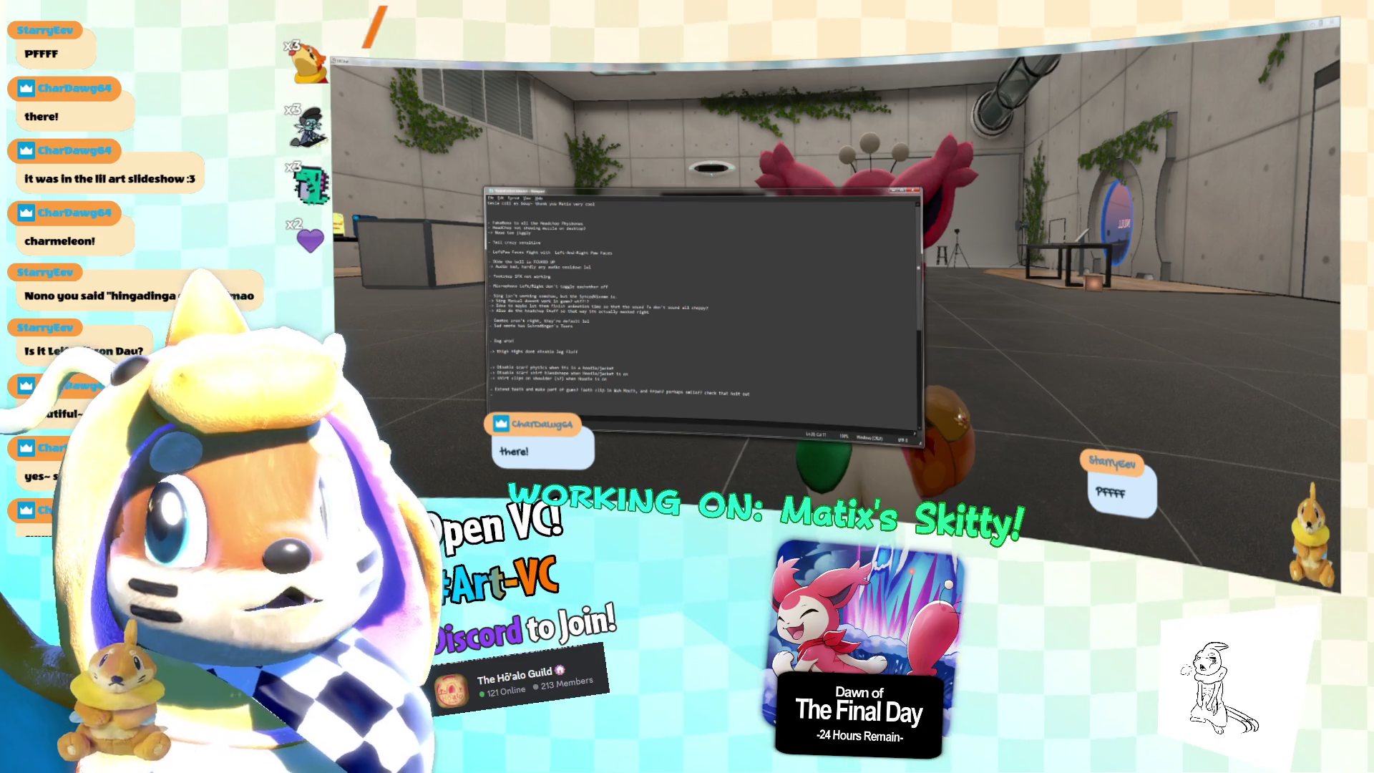
key("BackSpace")
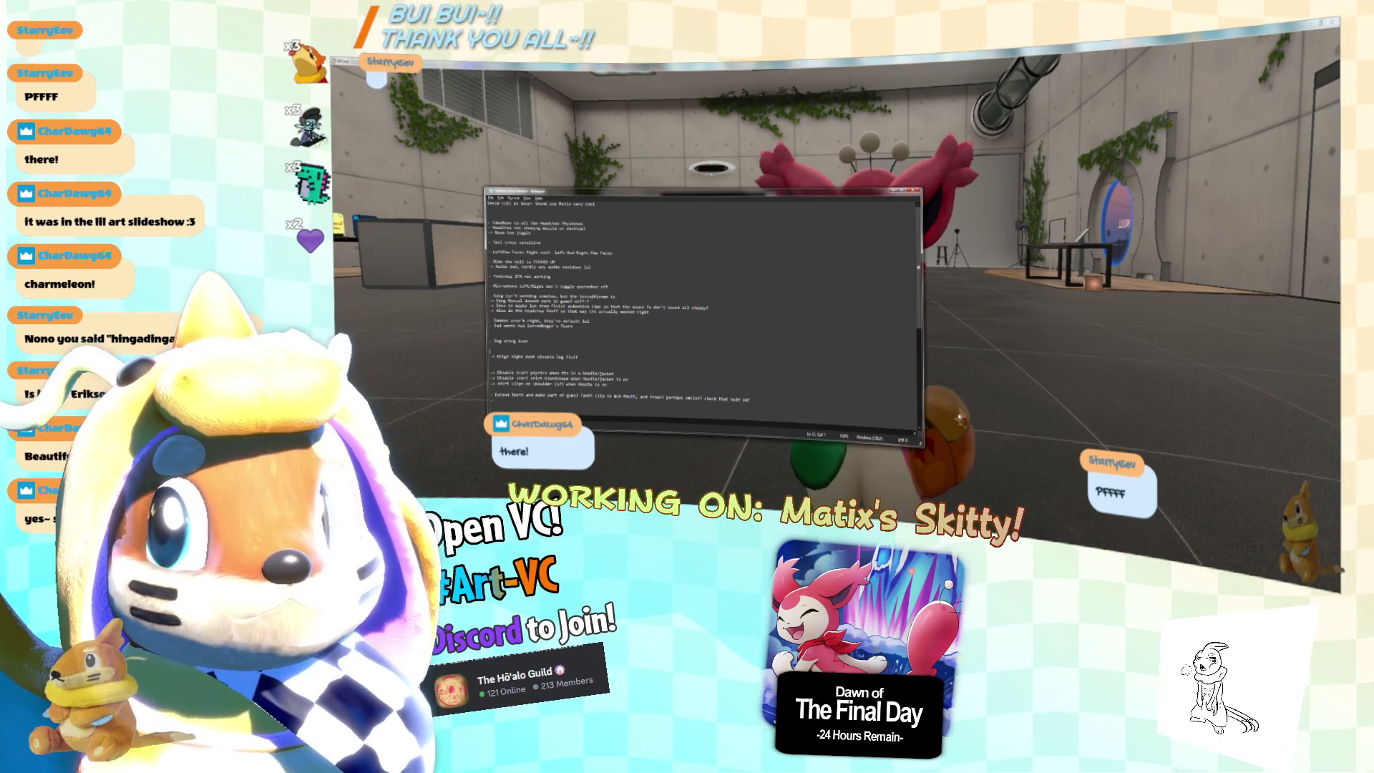
key("Return")
key("Return")
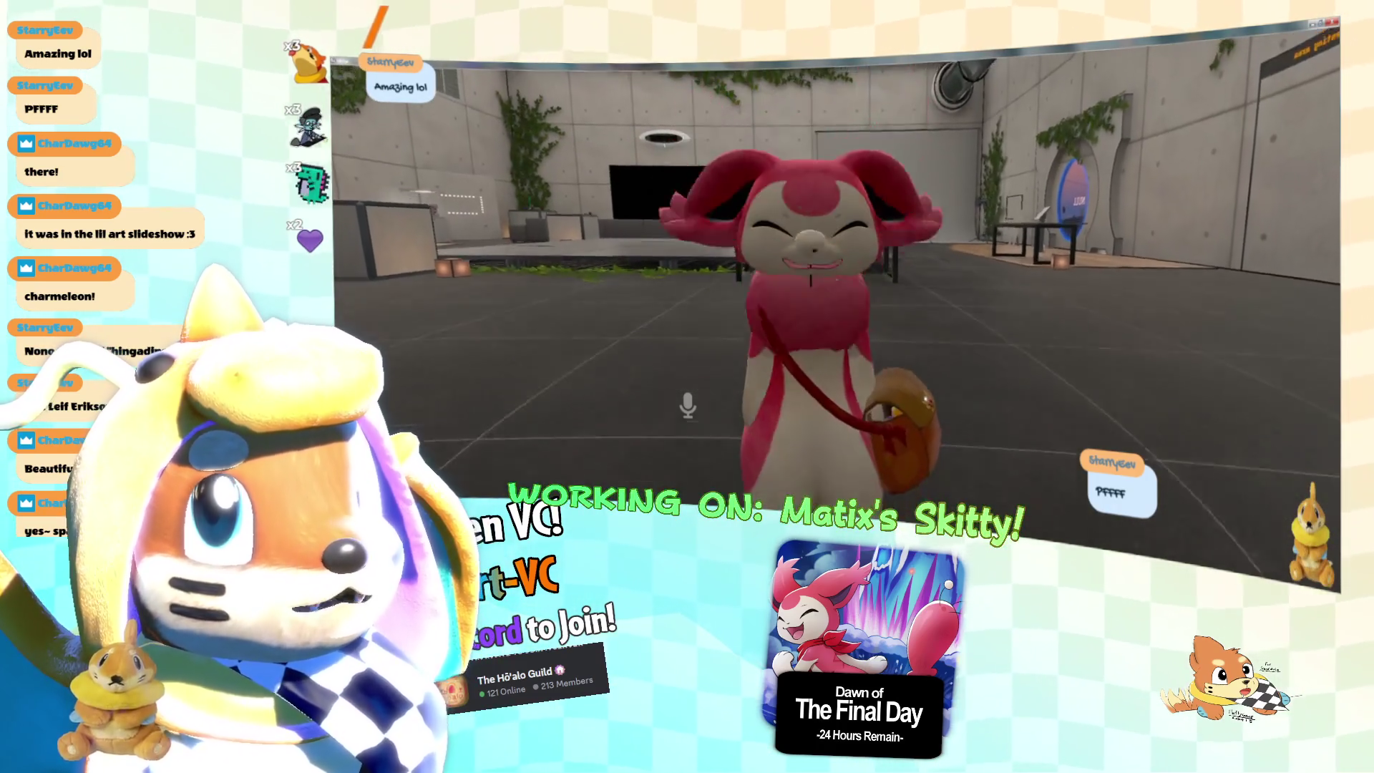
Over VRChat, add a note that the French Fry physics sit too high.
key("alt+Tab")
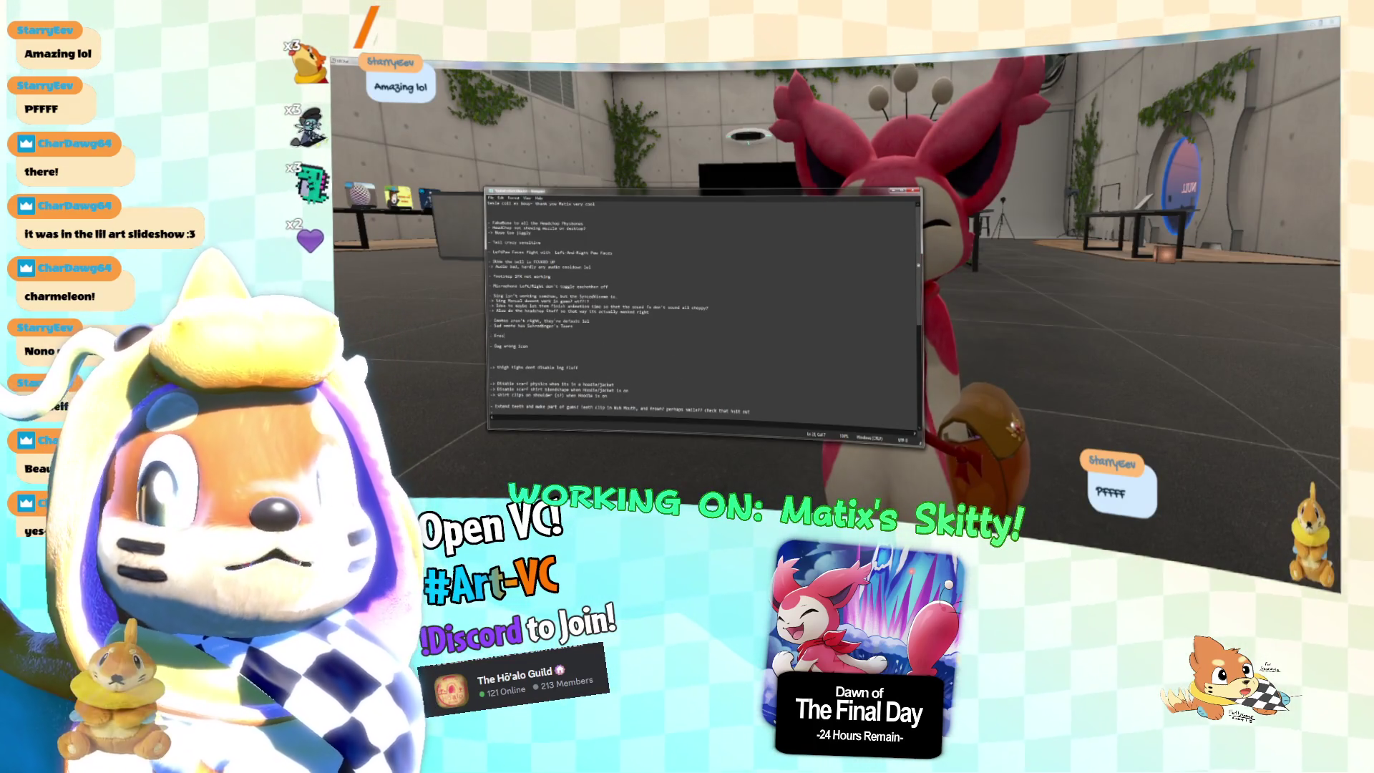
type("ch Fry Physics too high")
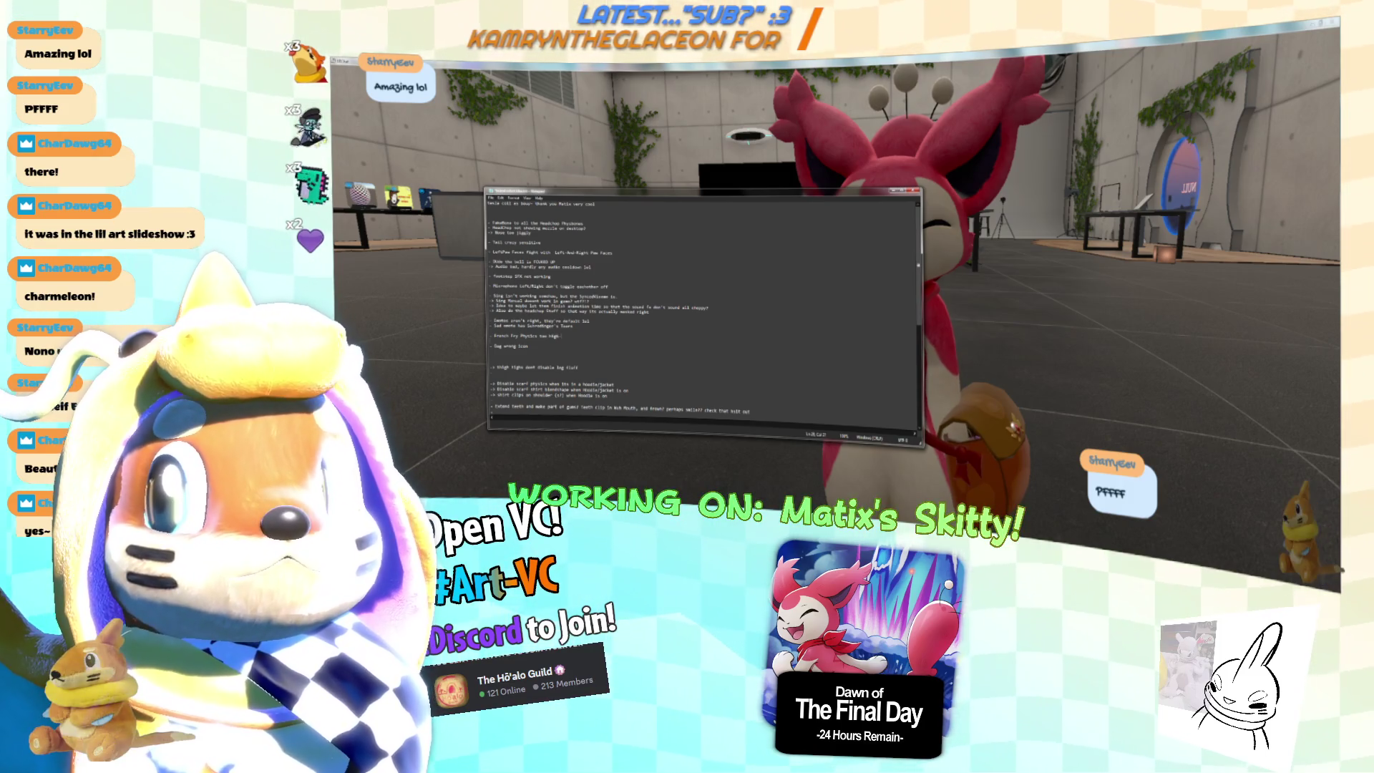
key("Return")
type("nd")
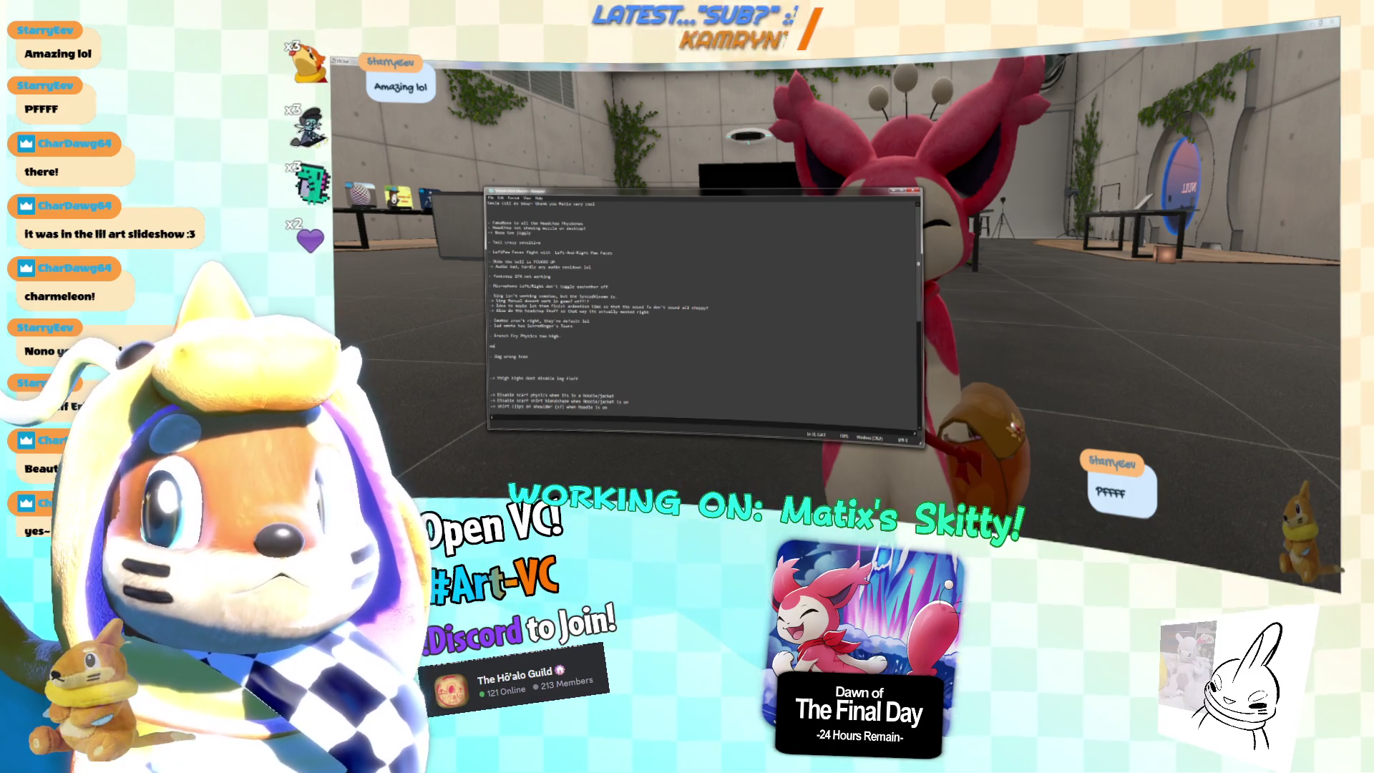
type("nd")
key("Return")
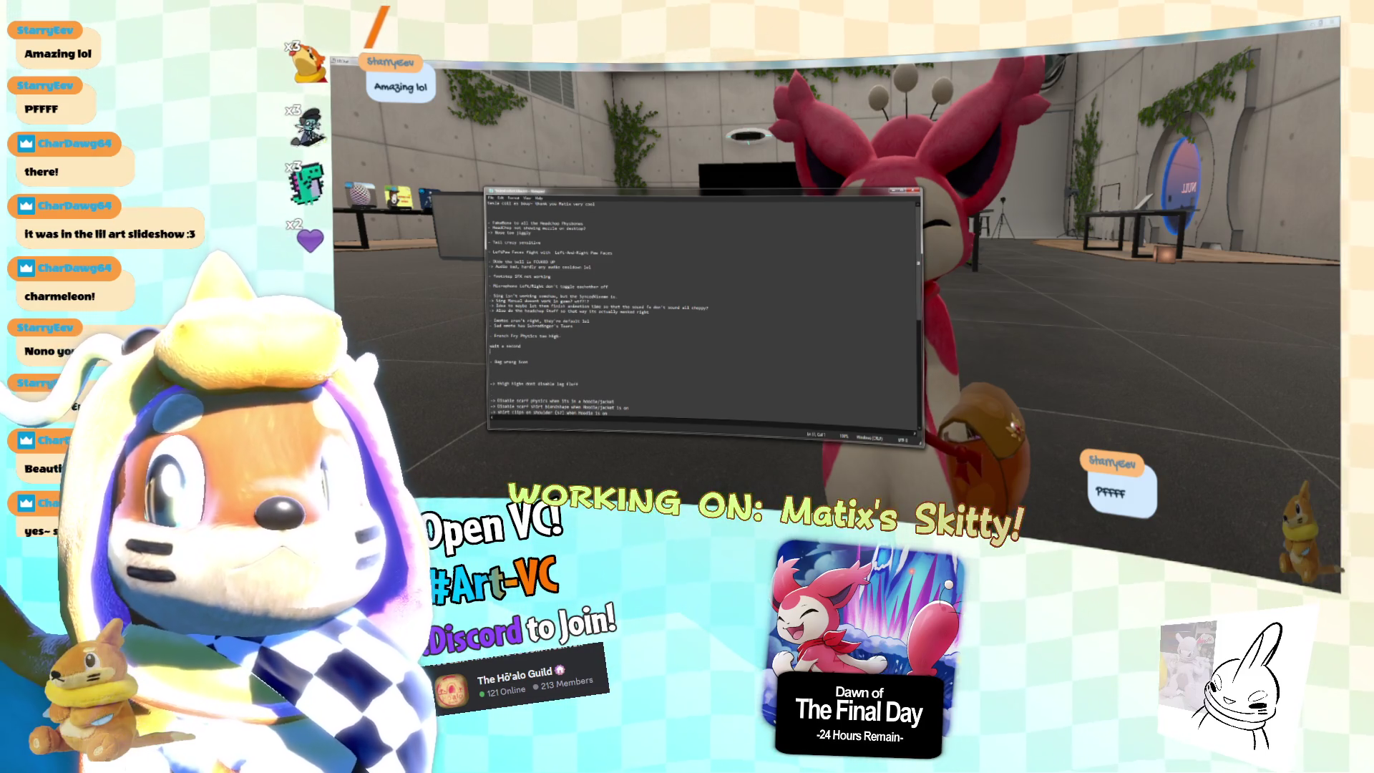
Add lines noting the skunk bug is still broken, then bring Unity forward.
type("his one")
key("Return")
type("lol")
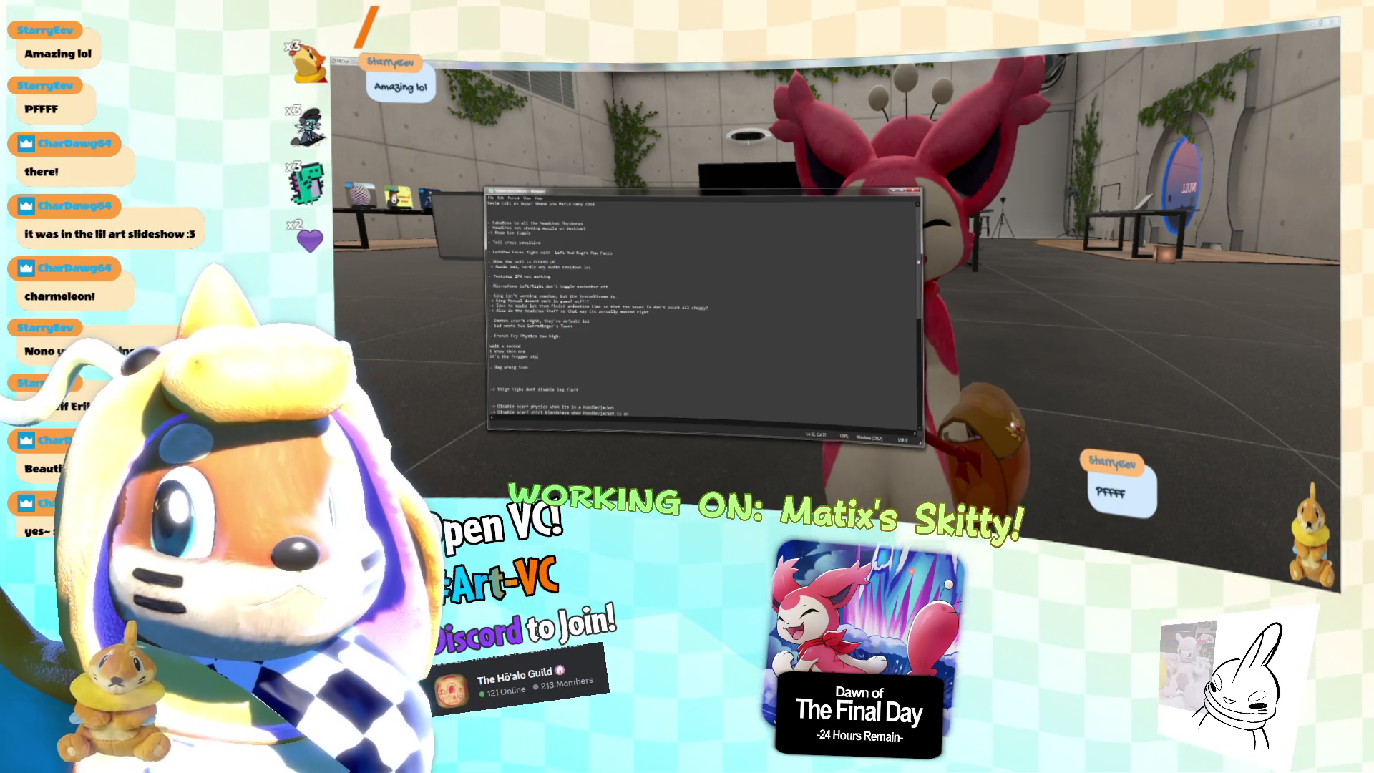
type("le ")
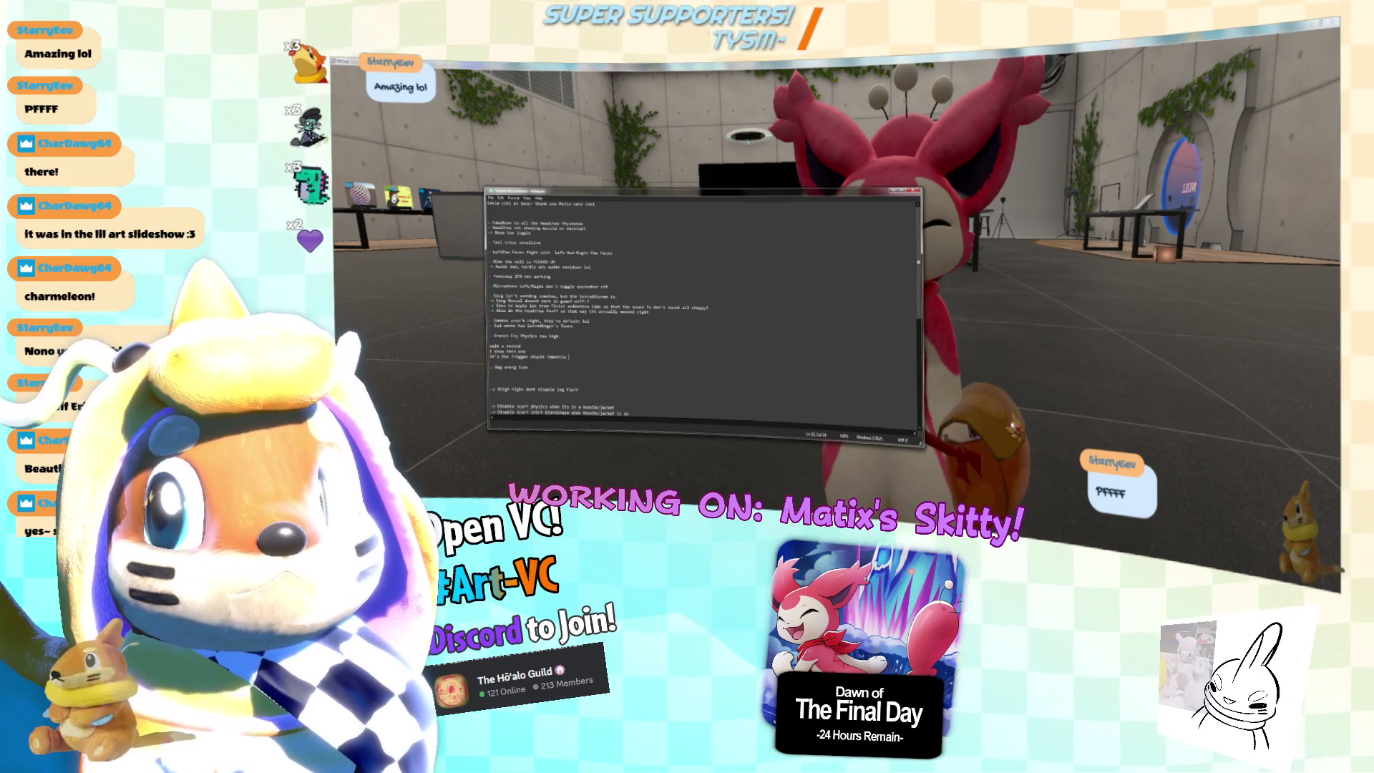
type("ysb")
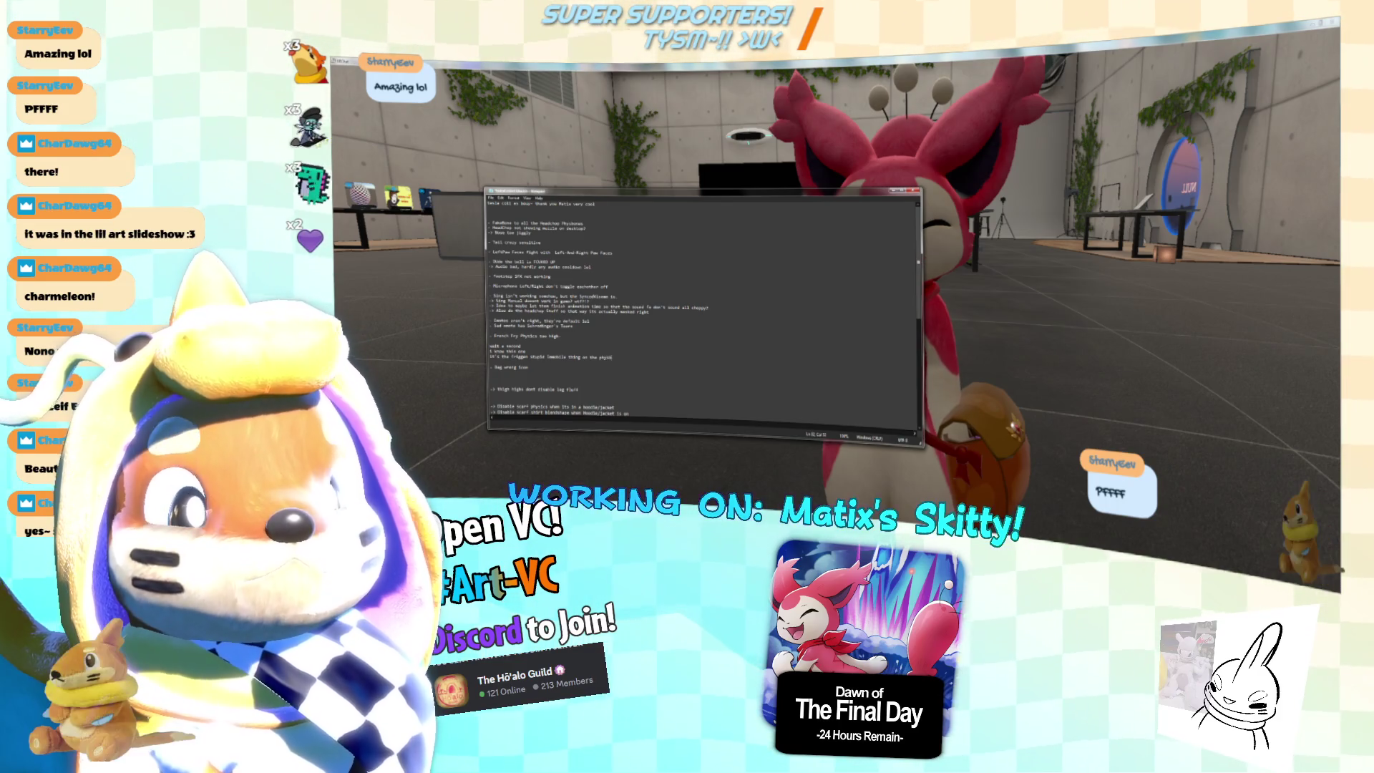
type("that")
type(" doesnt work for whatever reason, thanks VRChat")
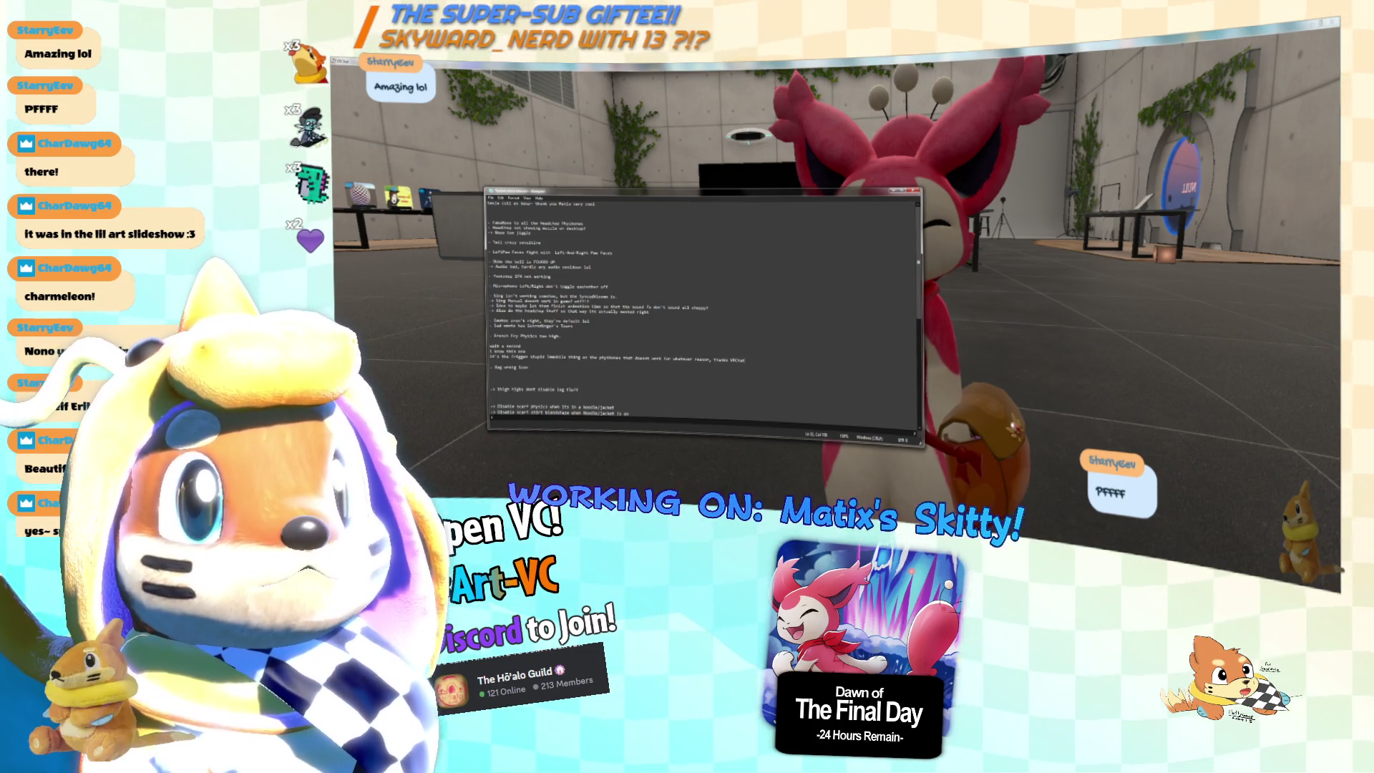
type("lol")
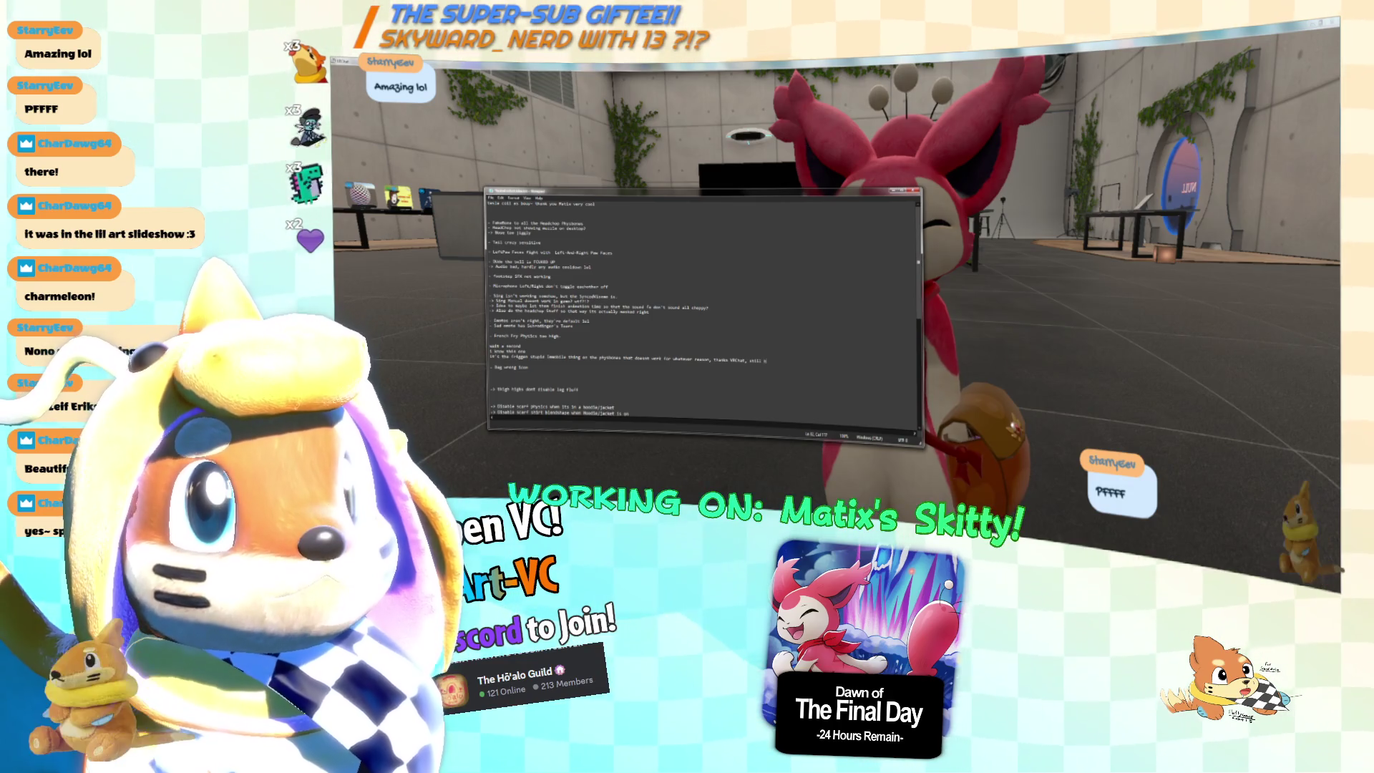
type("roken, 3 years later!")
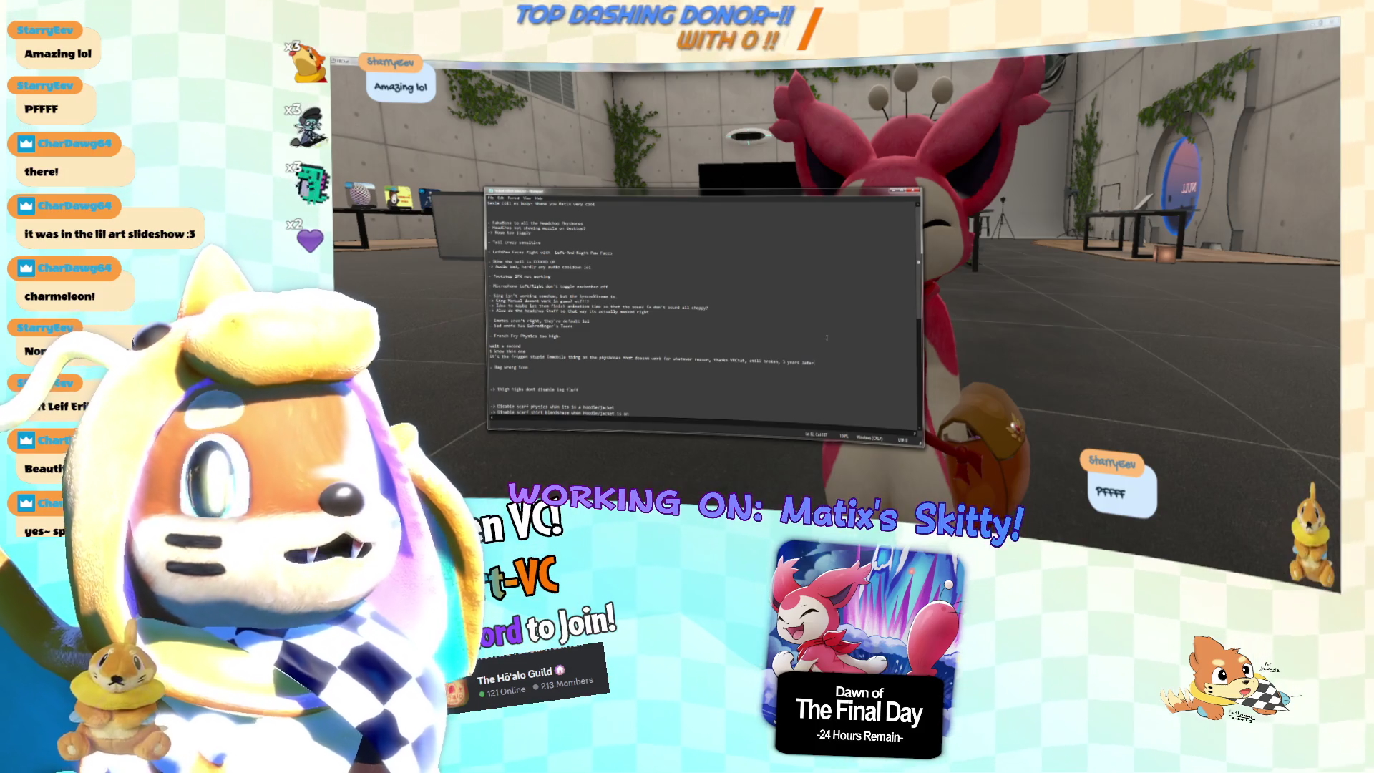
key("alt+Tab")
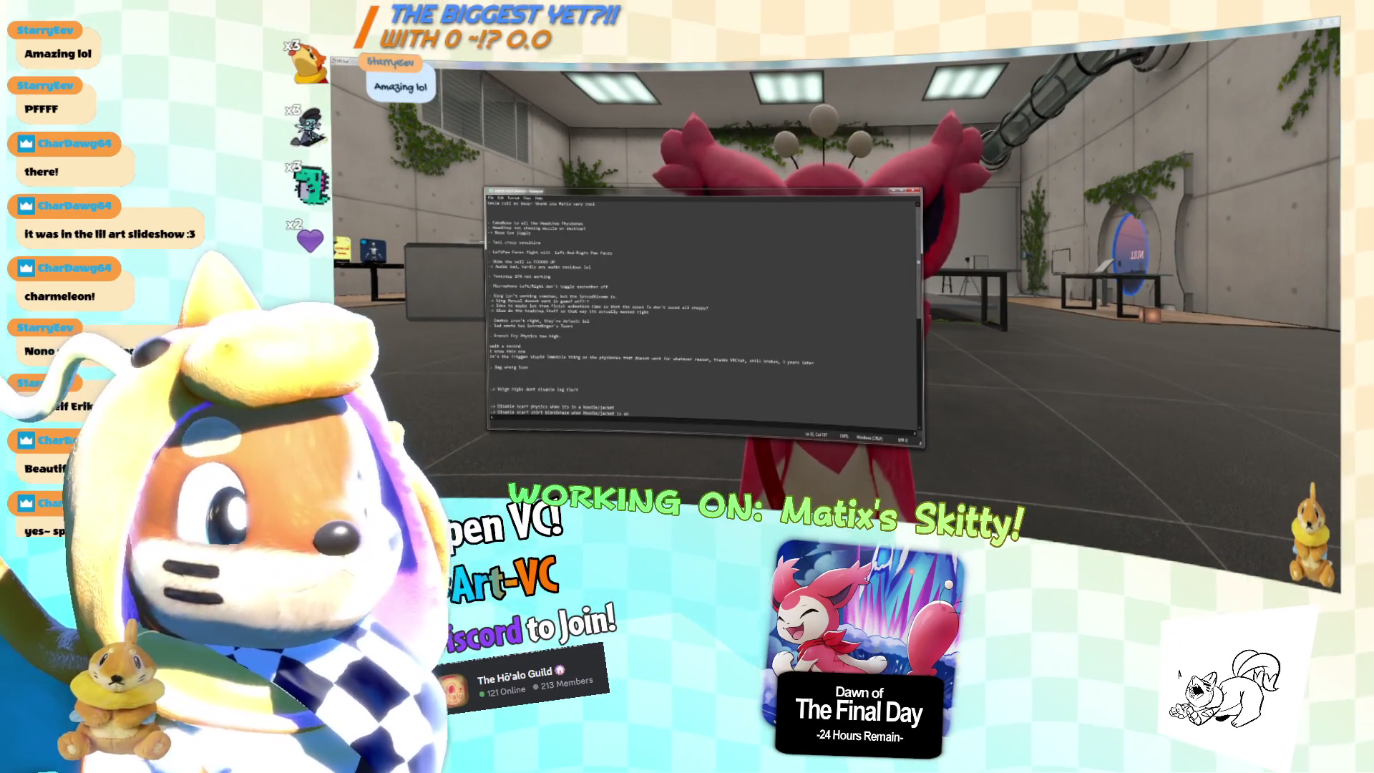
scroll(382, 225, "down", 2)
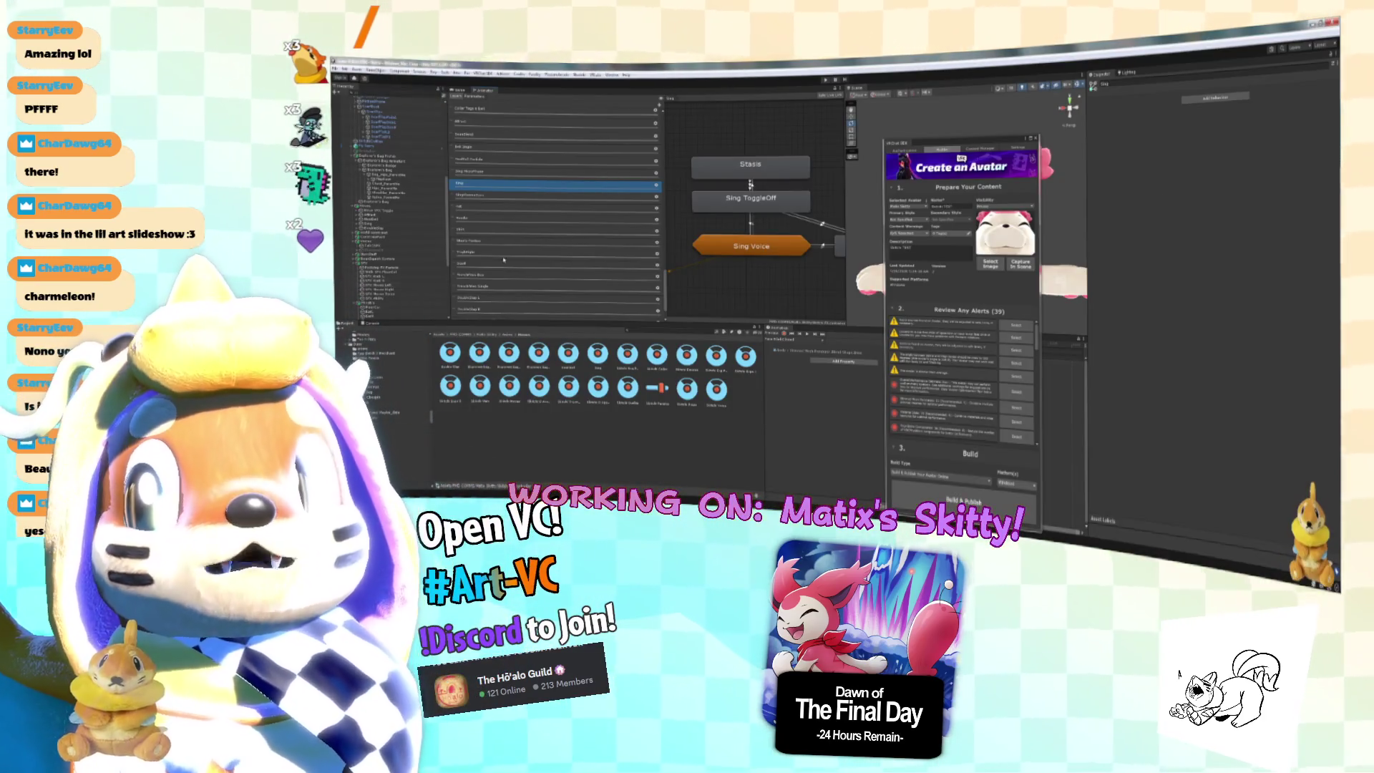
Enlarge the Scene view to show the whole Skitty, exit Play mode, and select the avatar root.
left_click_drag(923, 139, 1192, 192)
left_click_drag(847, 215, 589, 215)
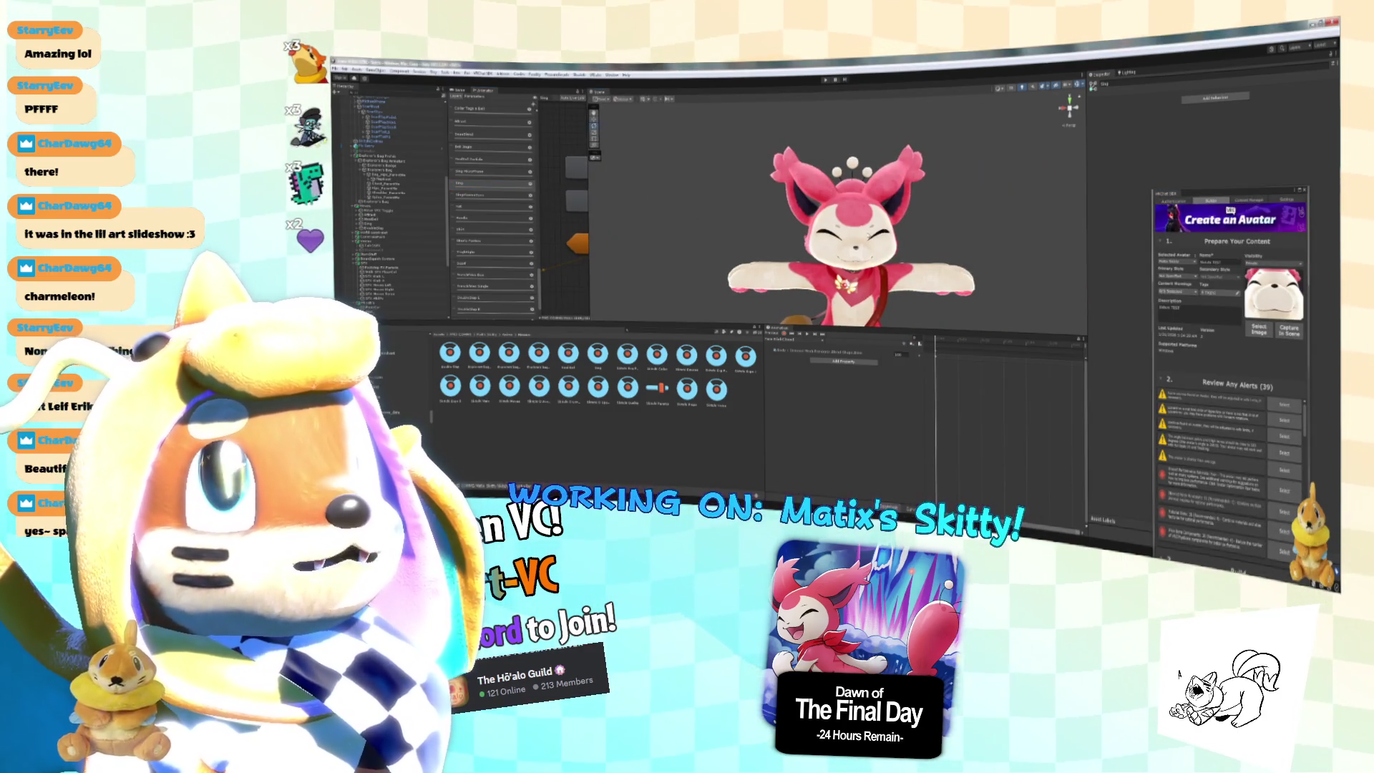
left_click_drag(899, 328, 899, 454)
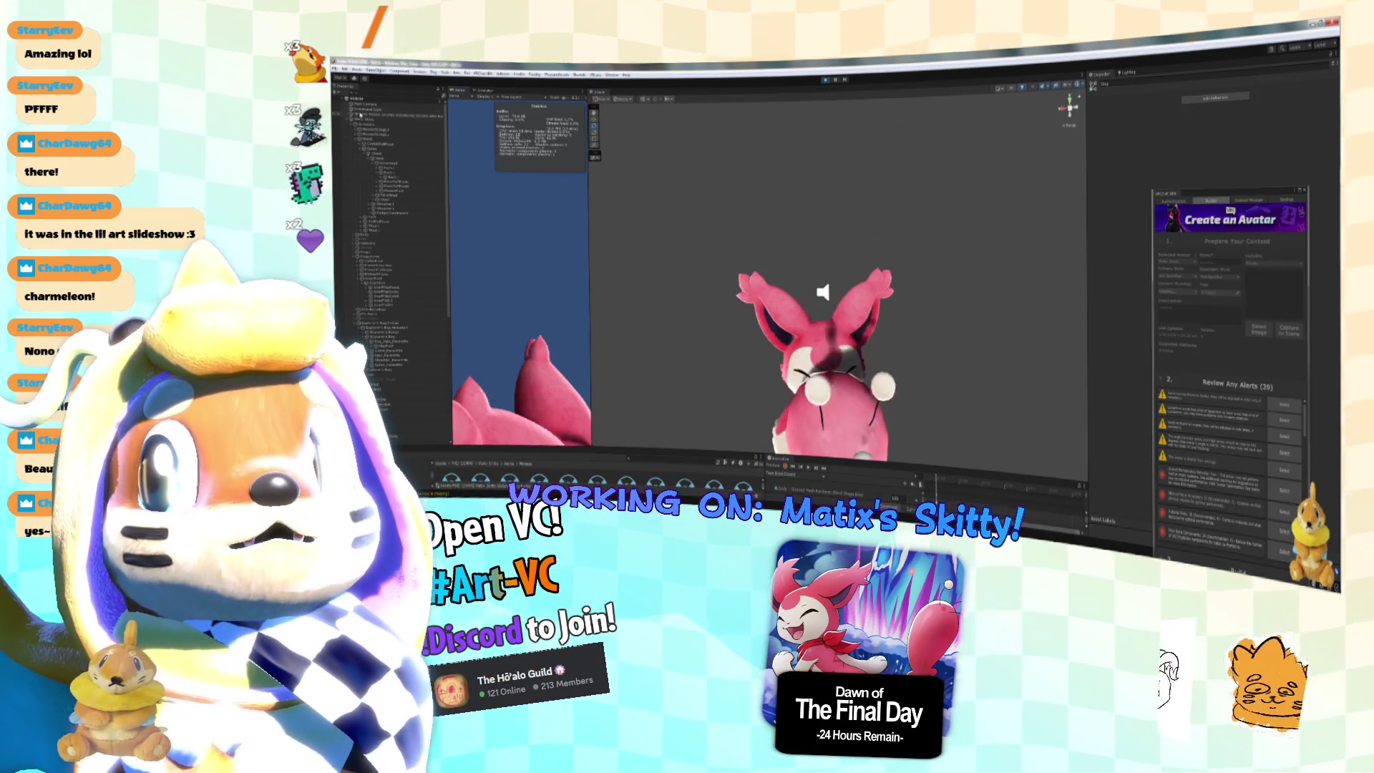
scroll(937, 148, "down", 3)
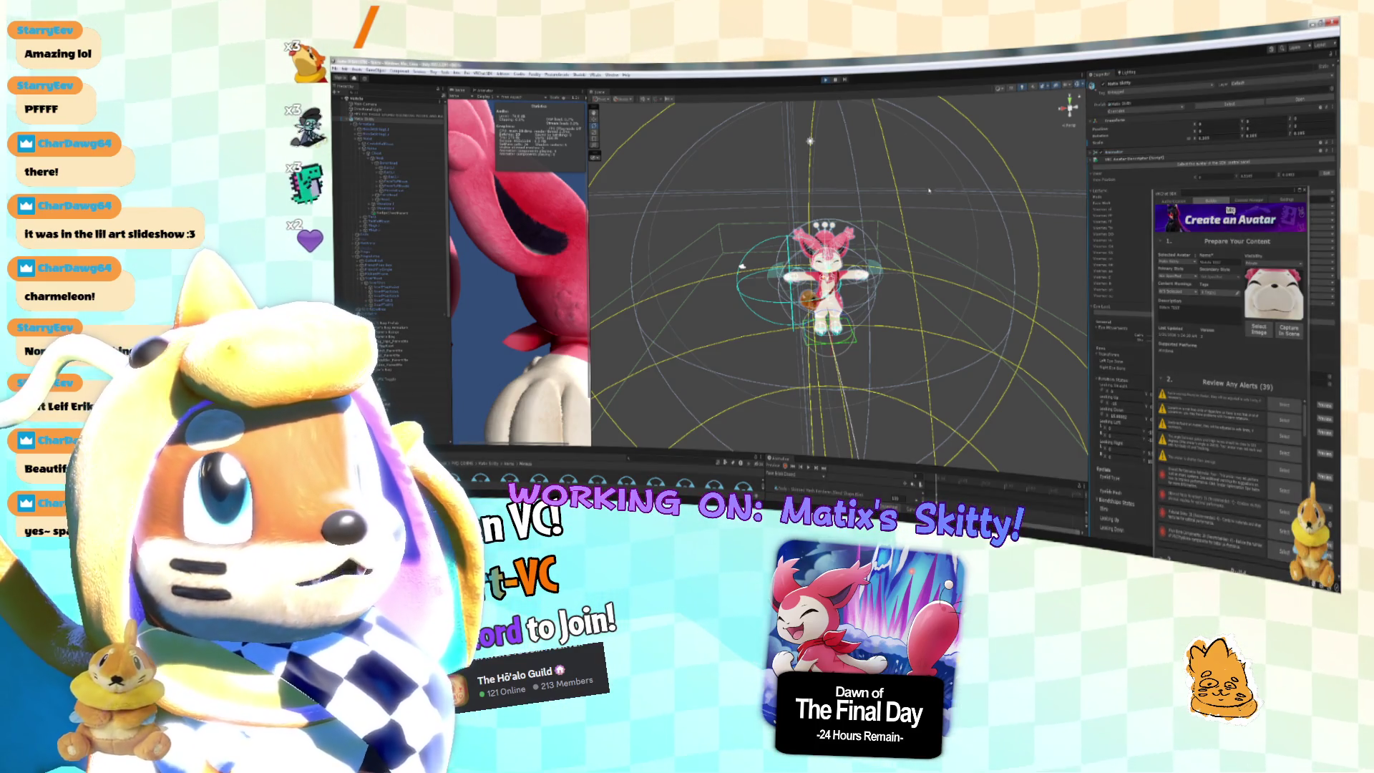
left_click(824, 82)
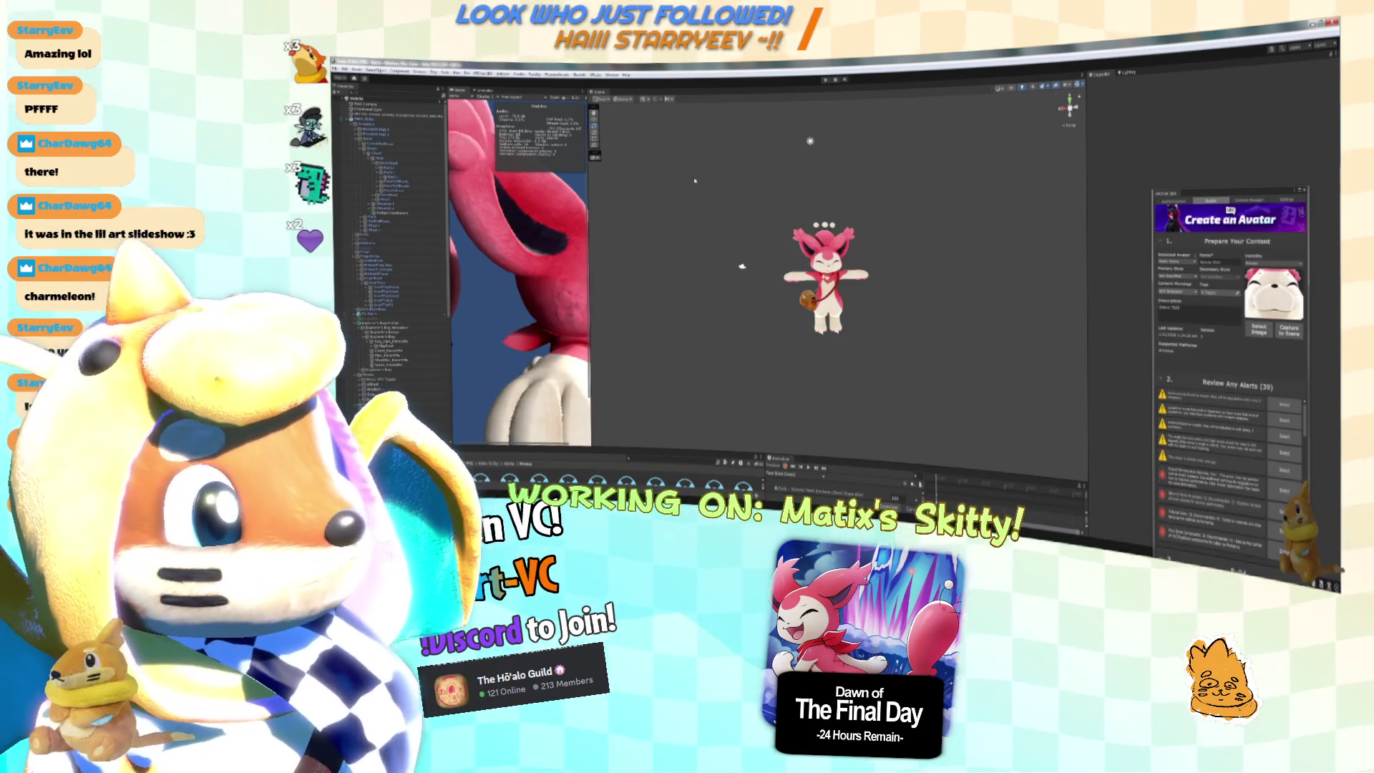
left_click(411, 126)
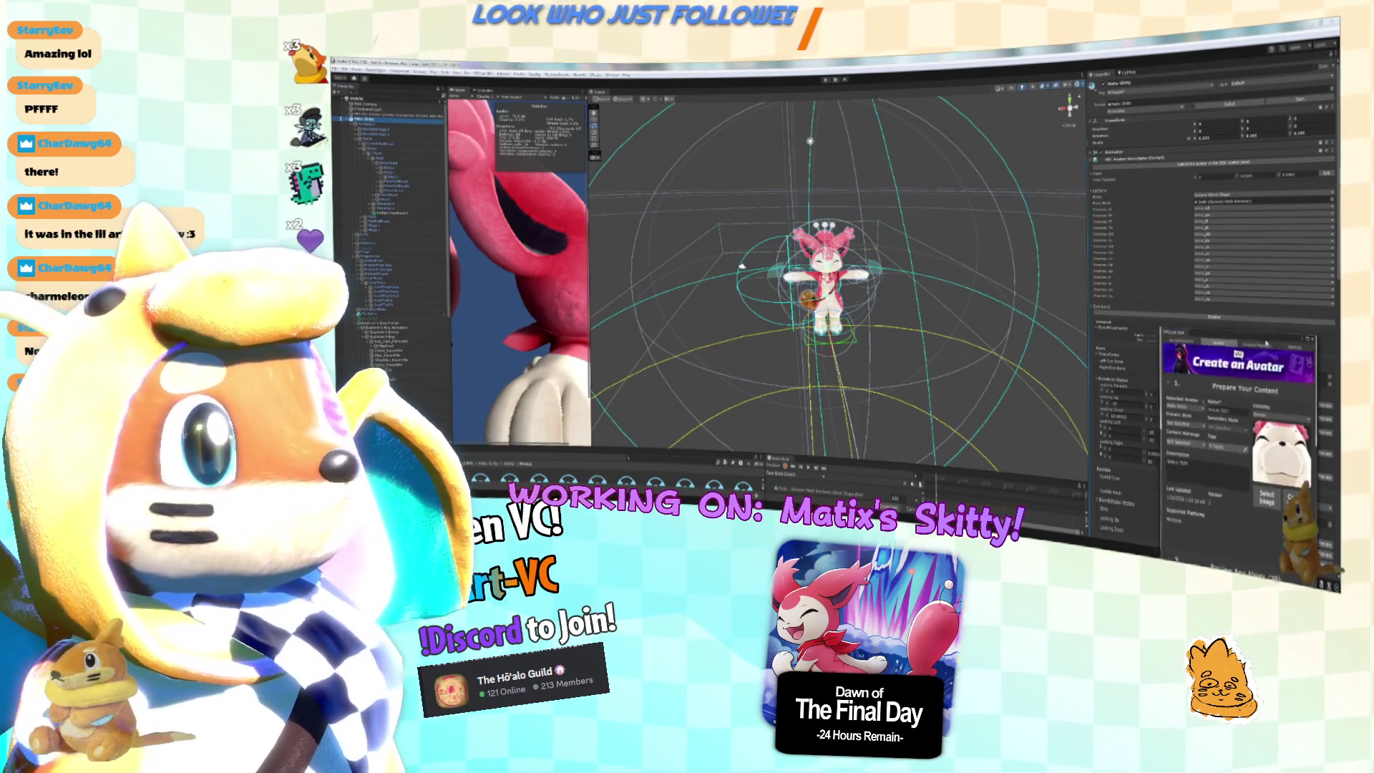
Set the avatar's Animator controller to None, then reselect and frame the Skitty model.
left_click(1127, 152)
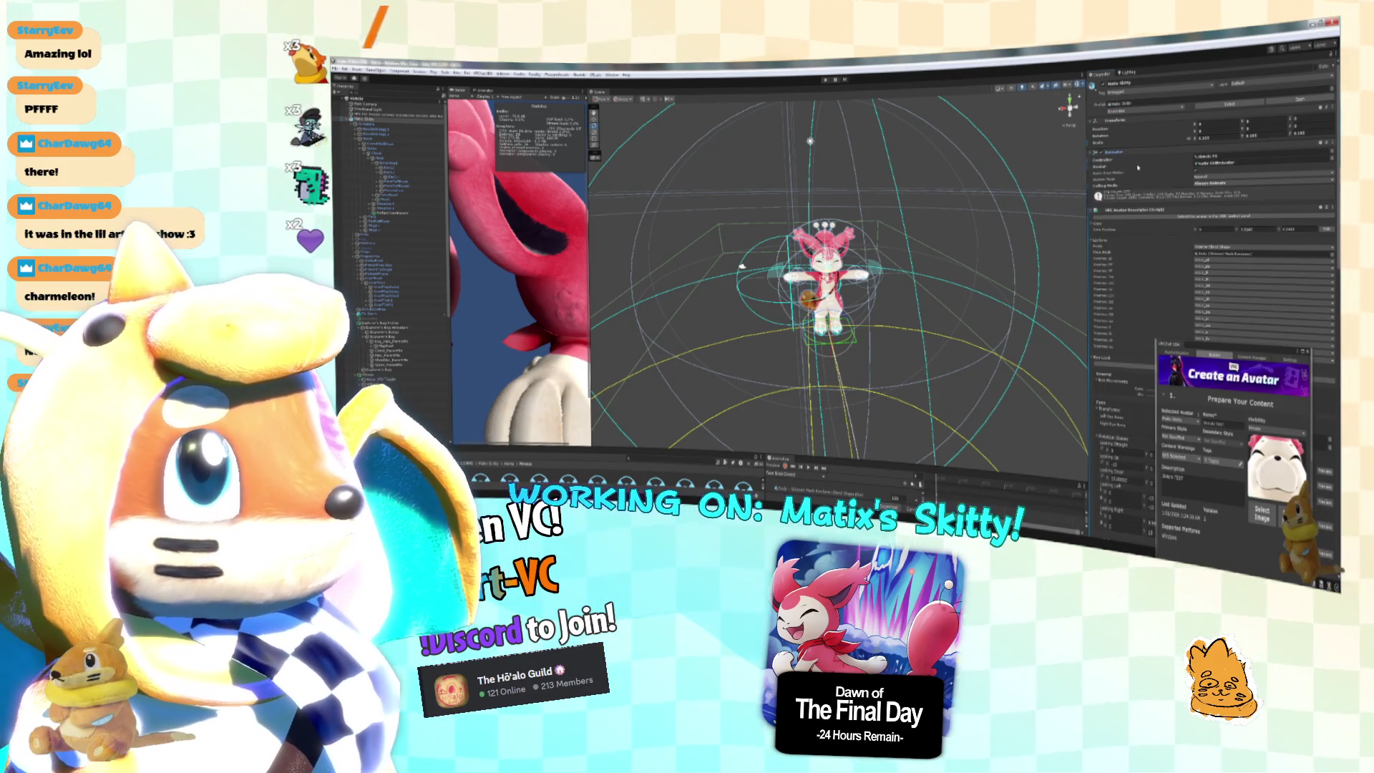
left_click(1217, 155)
key("Delete")
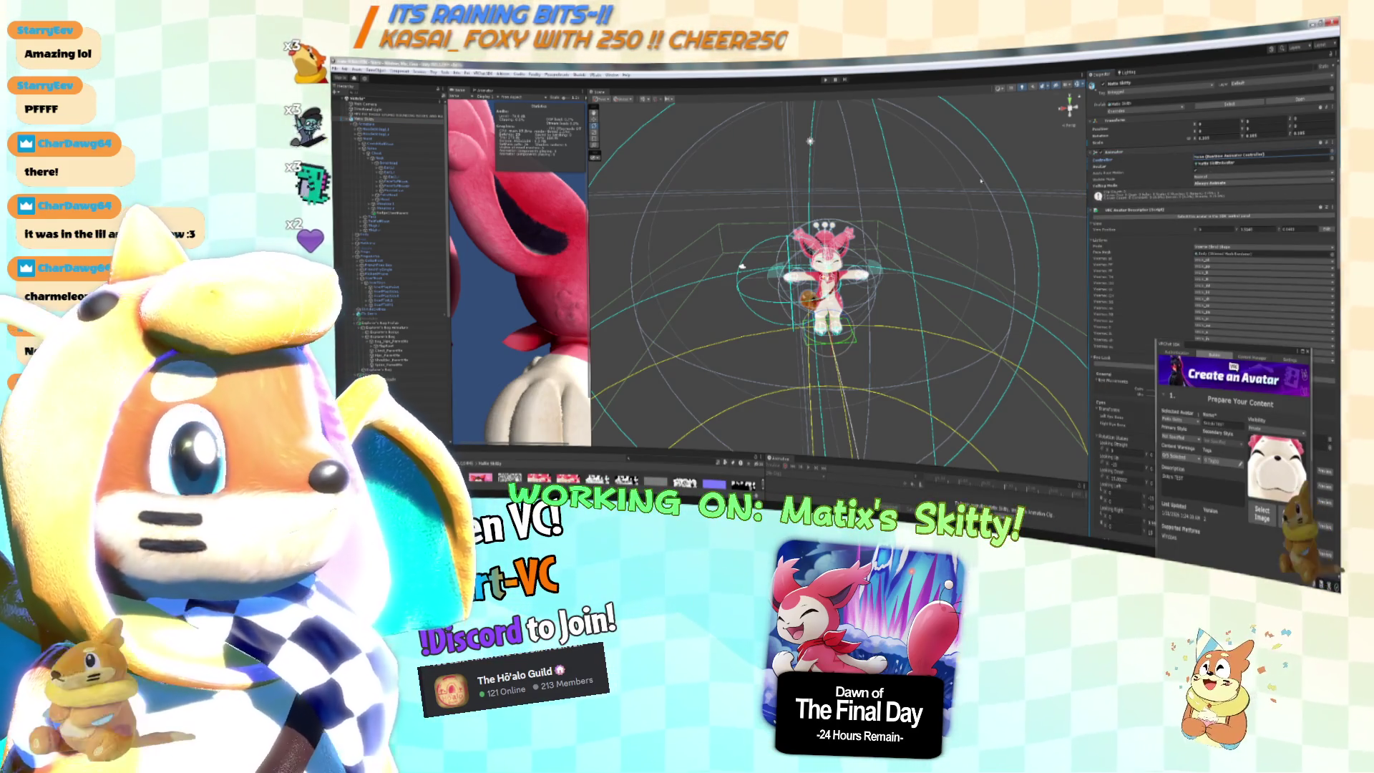
left_click(897, 205)
left_click(823, 301)
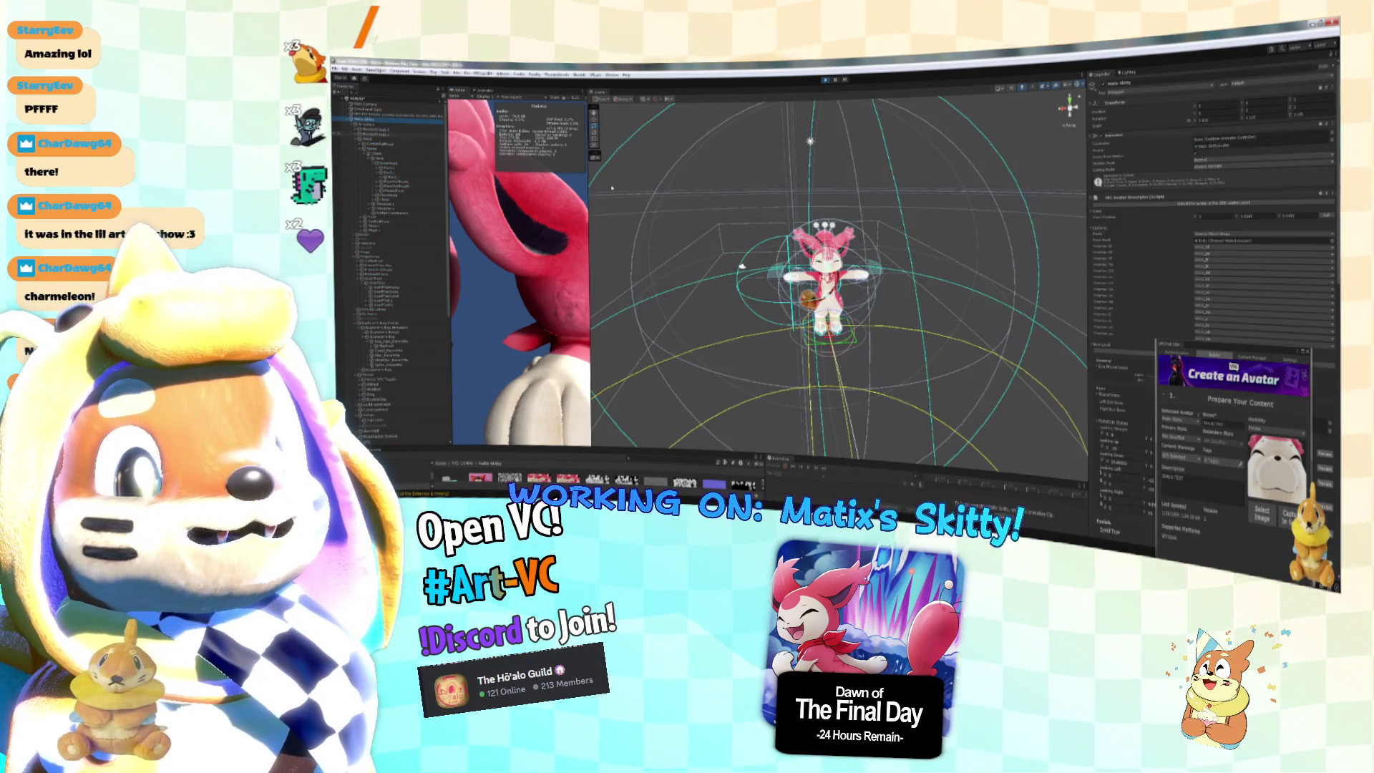
key("f")
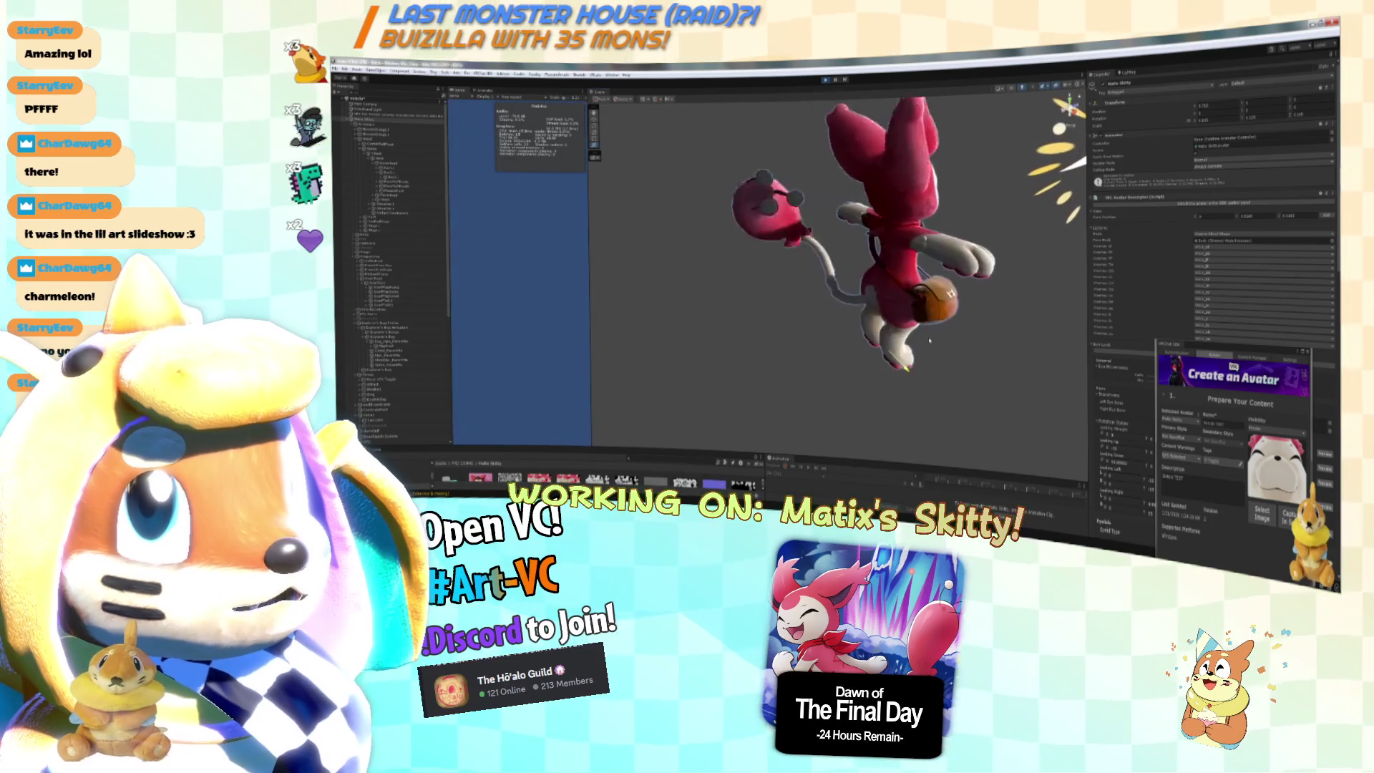
key("alt+Tab")
key("alt+Tab")
key("alt+Tab")
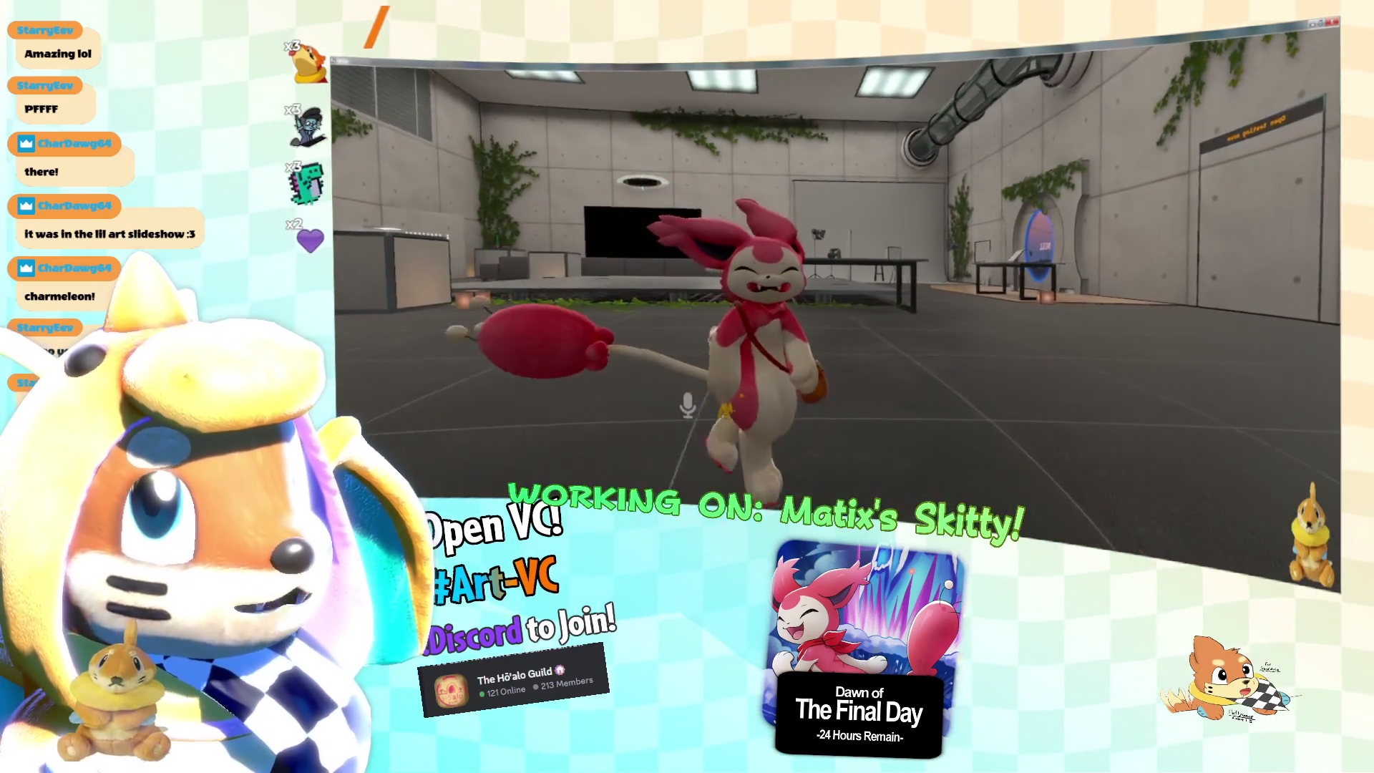
Compare VRChat with Unity, framing the whole Skitty model from the front in the Scene view.
key("alt+Tab")
key("alt+Tab")
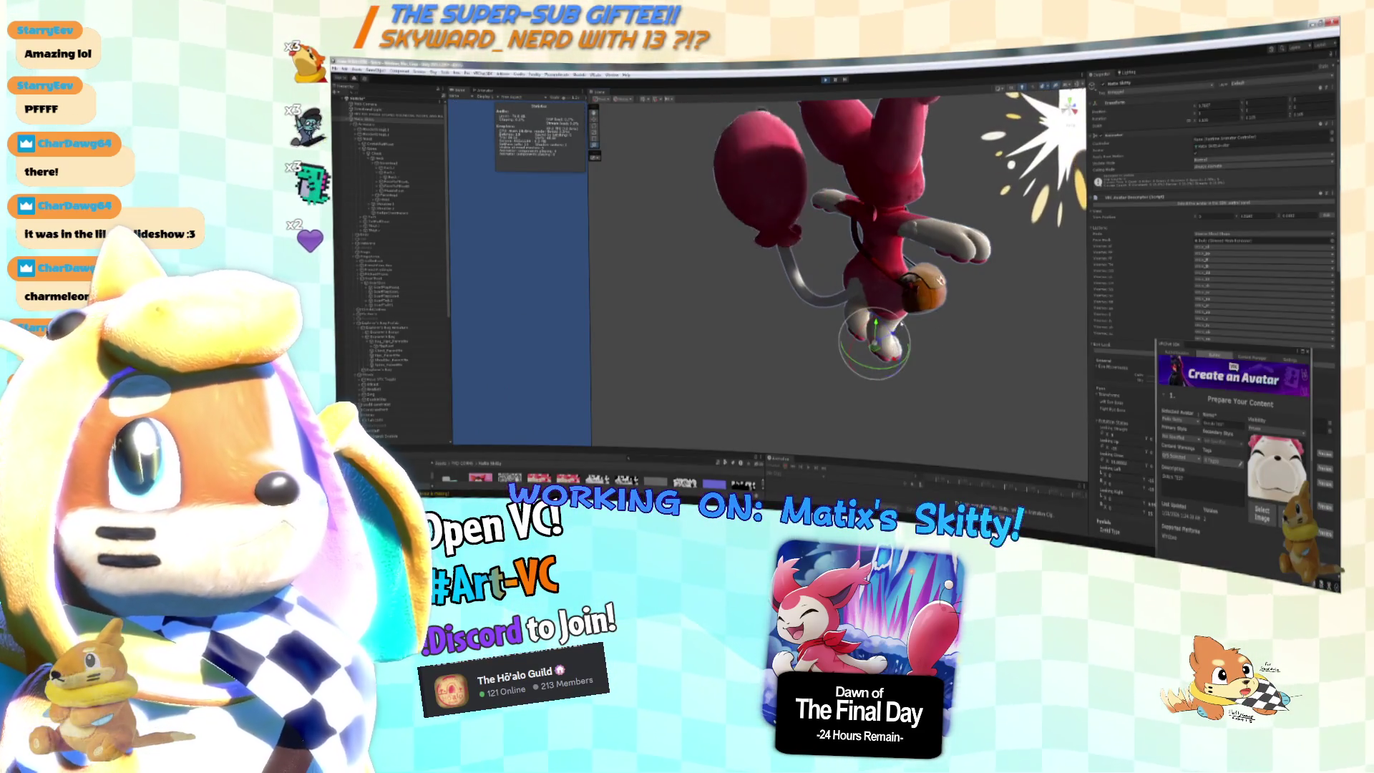
key("f")
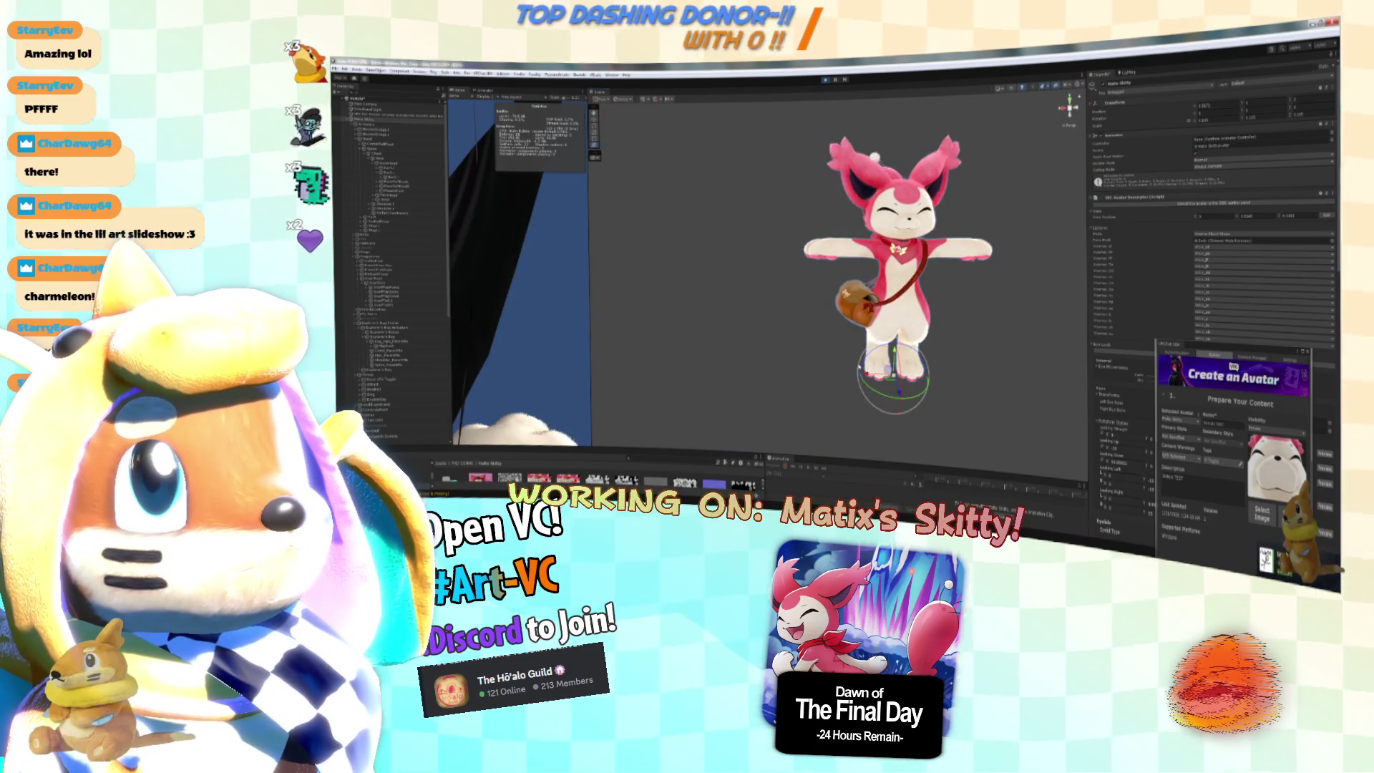
key("f")
key("alt+Tab")
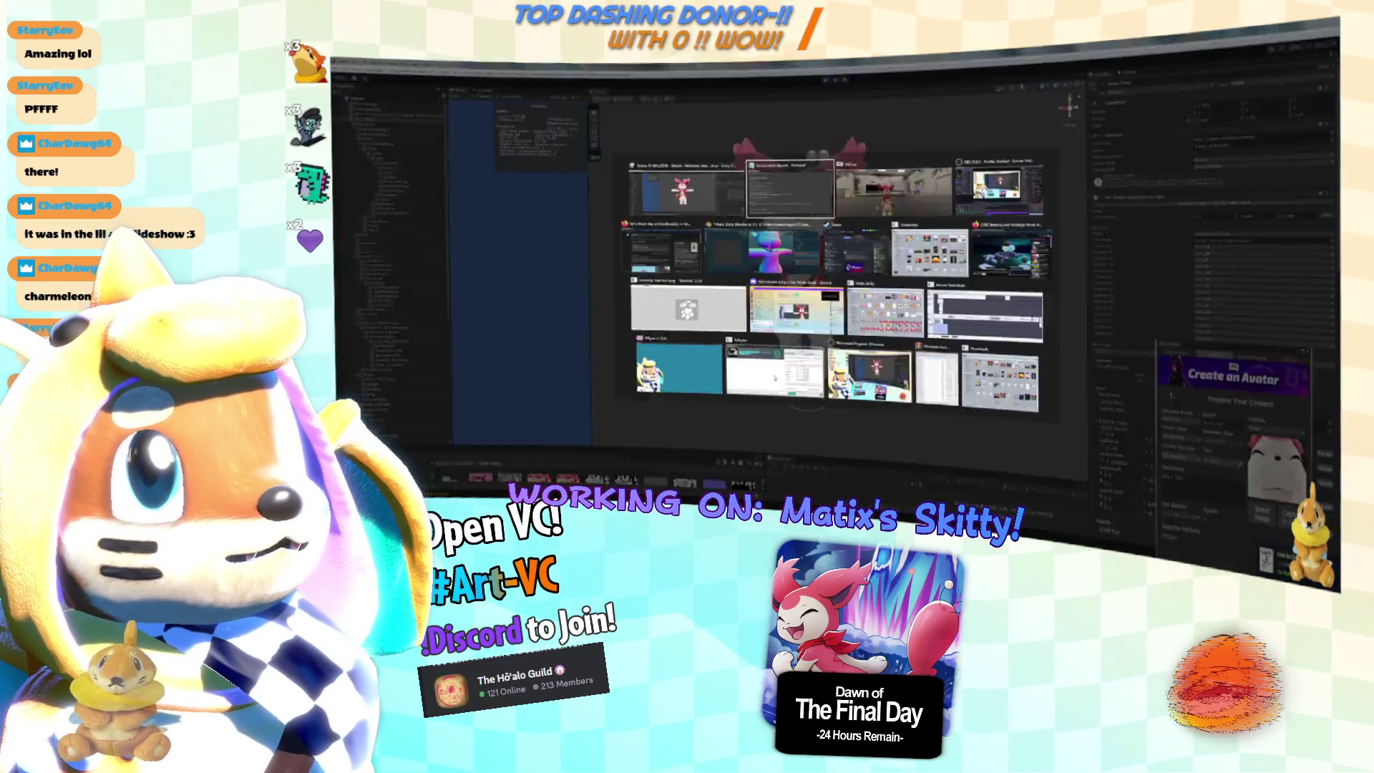
key("alt+Tab")
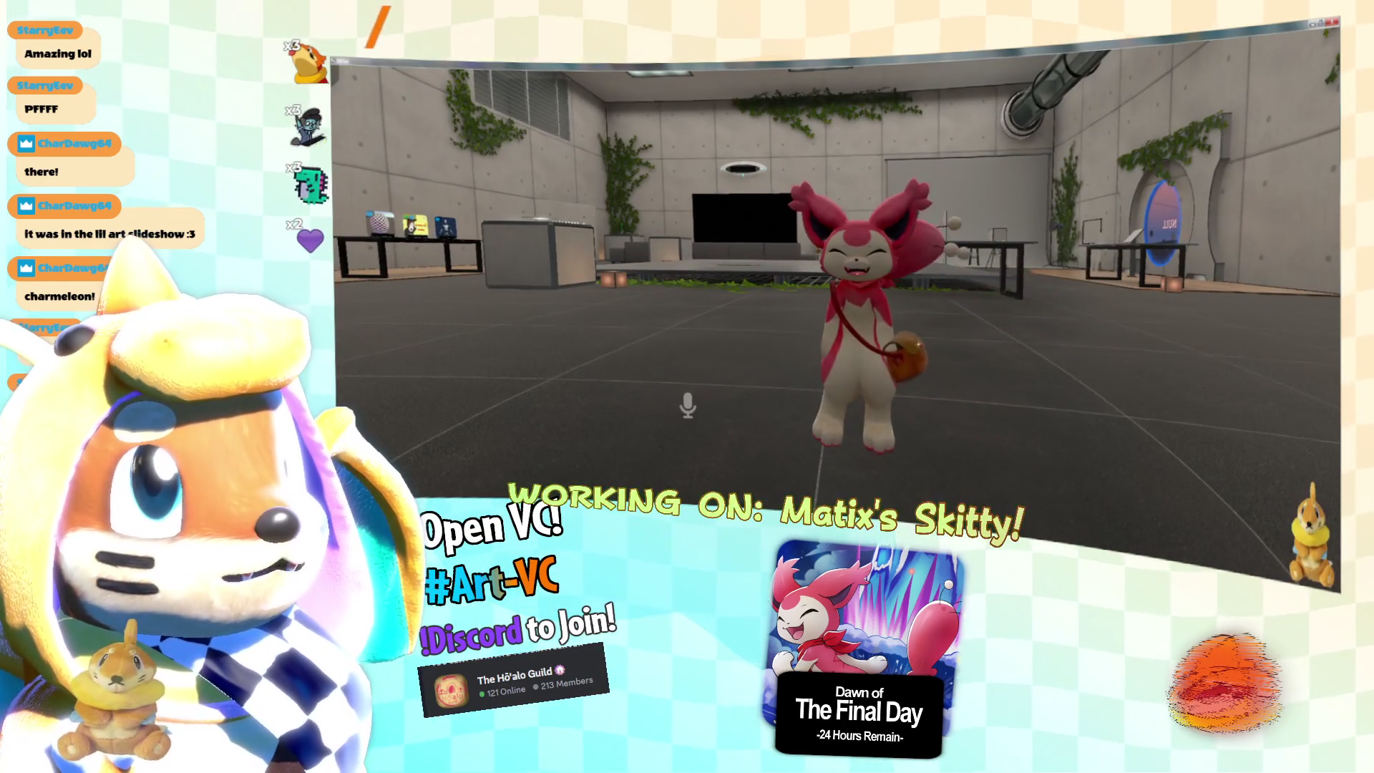
key("alt+Tab")
key("alt+Tab")
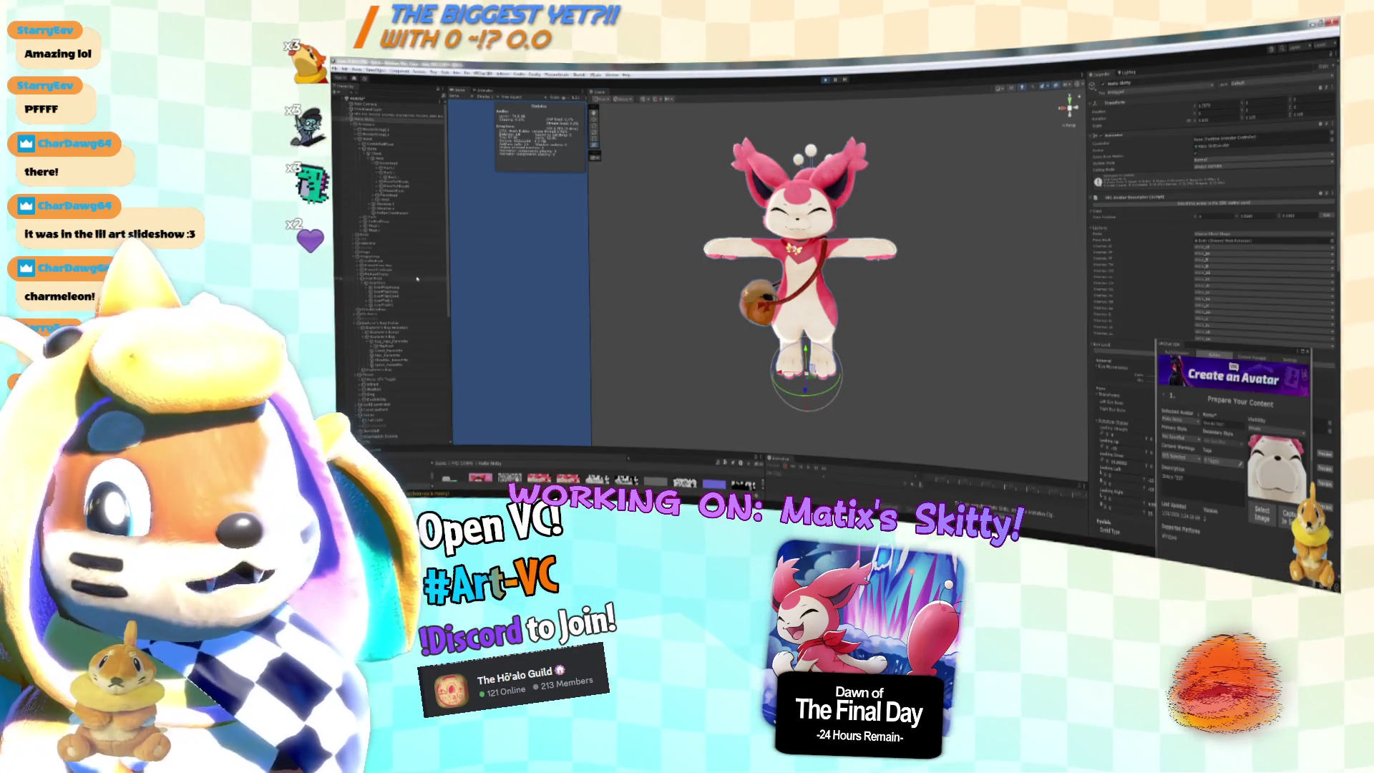
Inspect the VRC PhysBone settings on five of the avatar's bone objects in the Hierarchy.
scroll(440, 281, "down", 10)
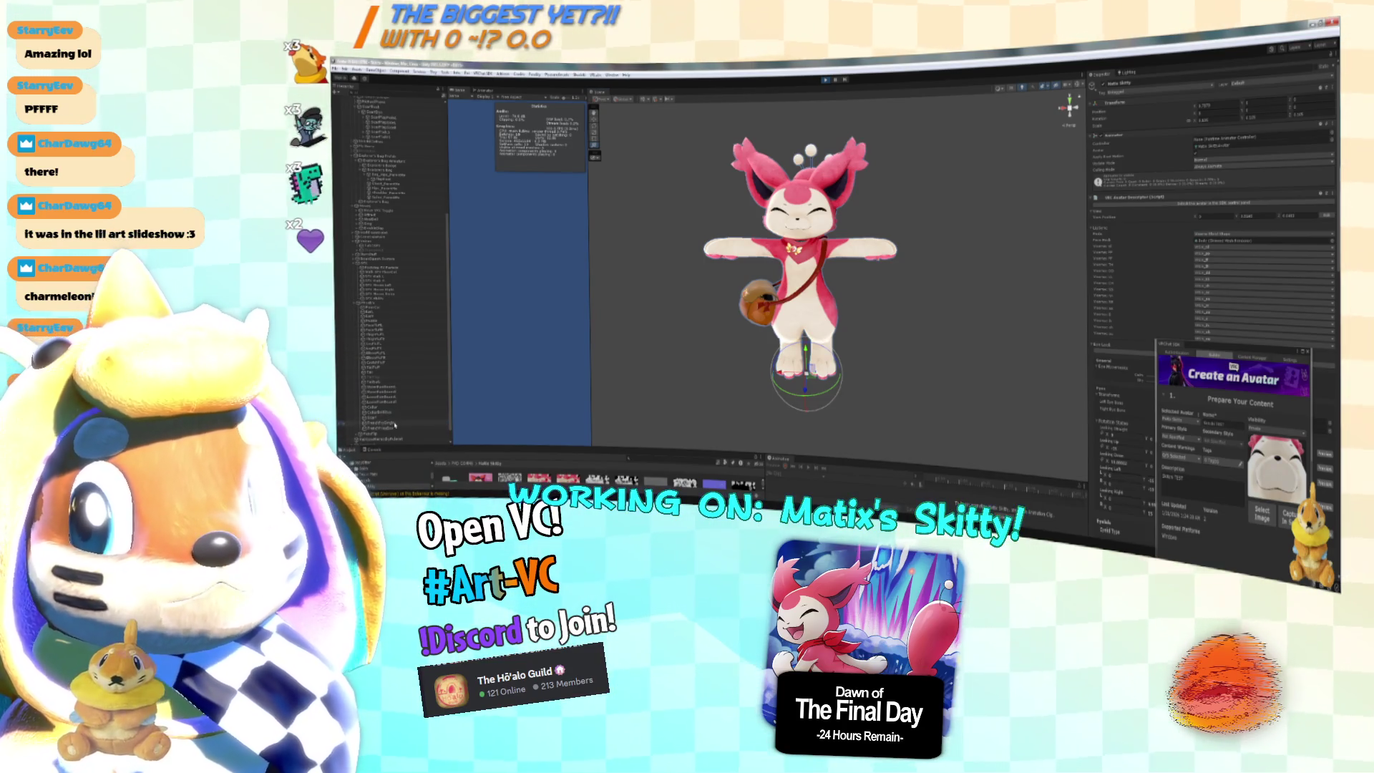
left_click(396, 426)
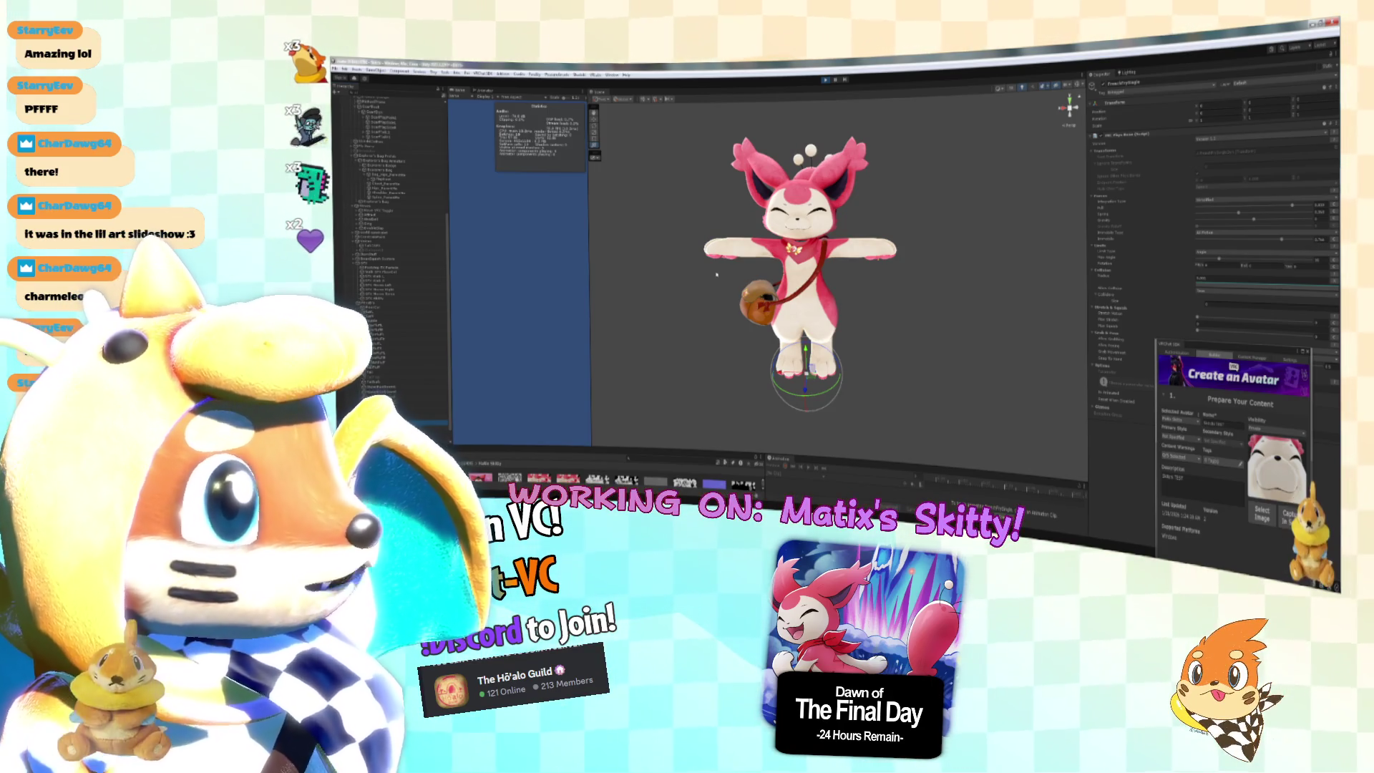
left_click(390, 428)
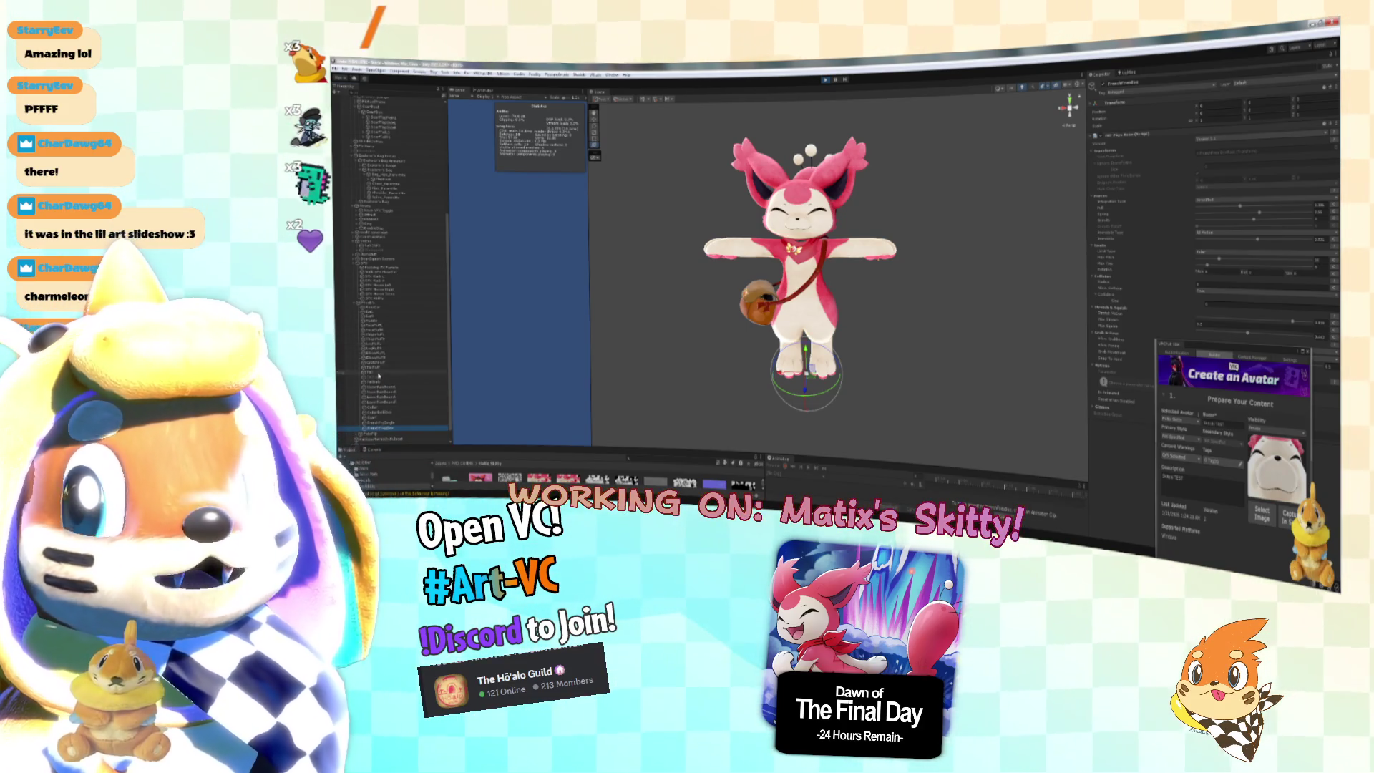
left_click(378, 373)
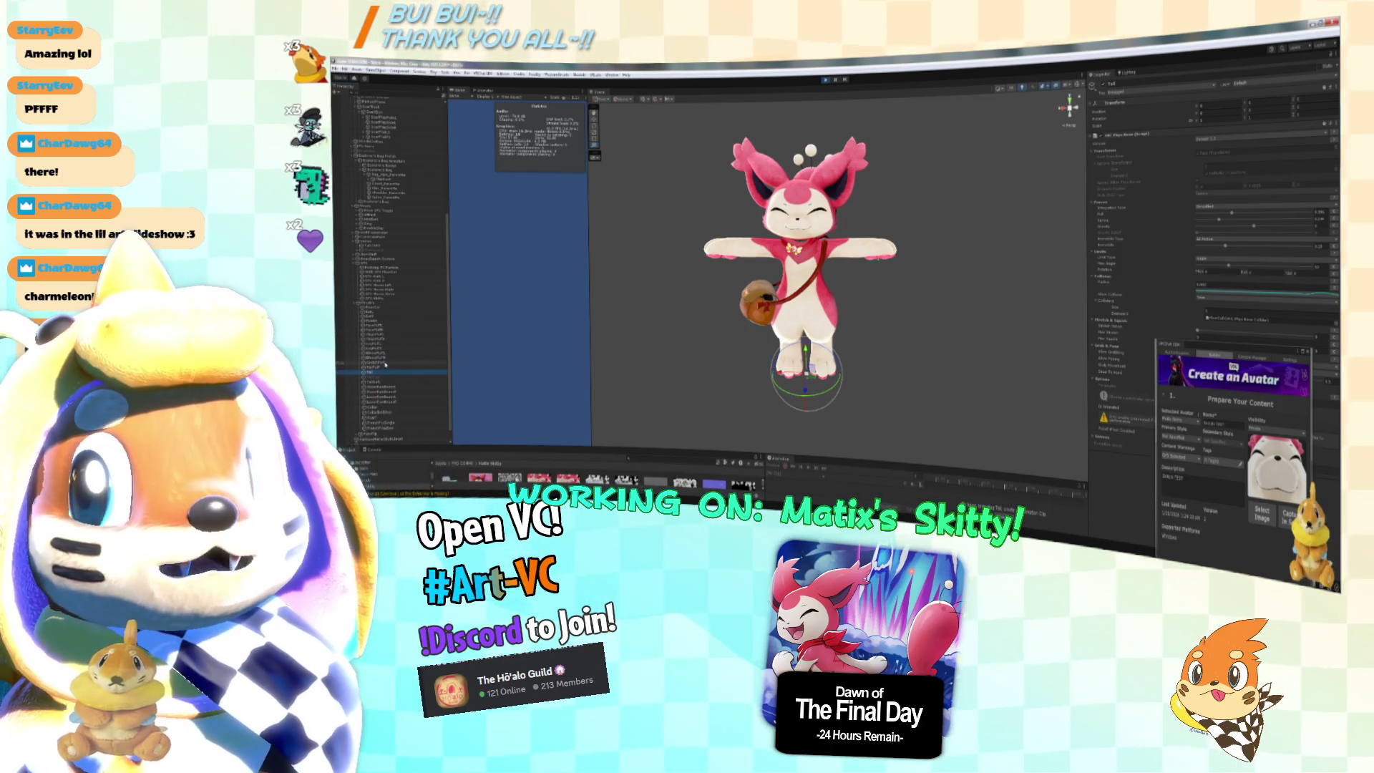
left_click(374, 313)
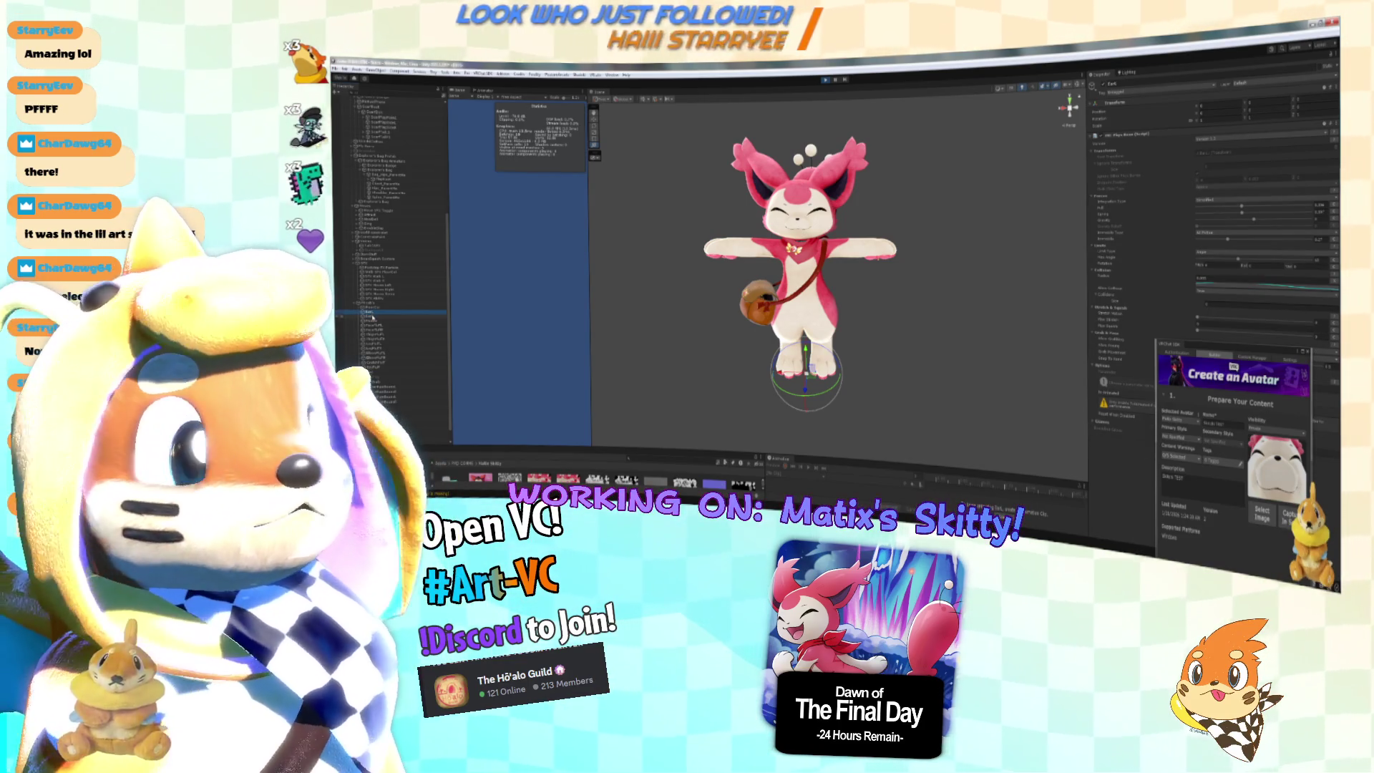
left_click(373, 317)
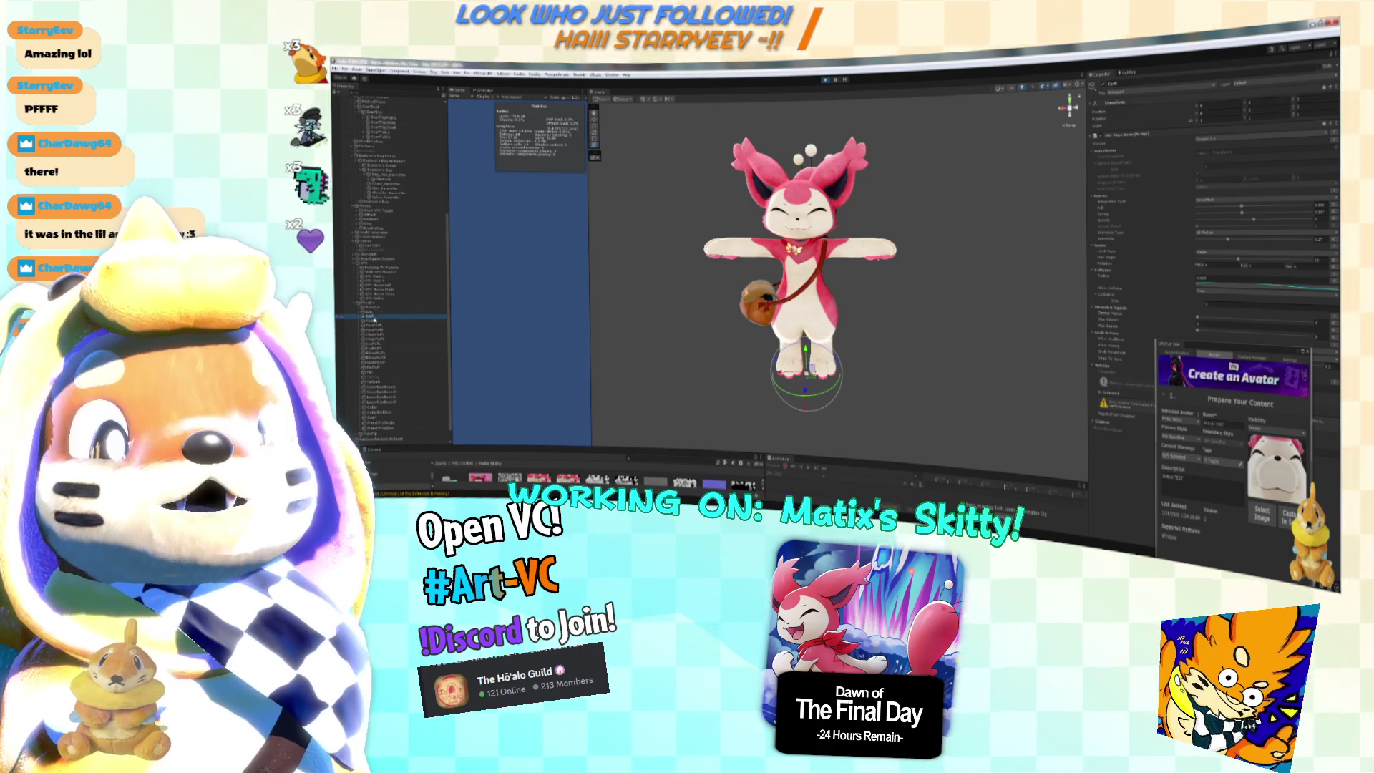
key("alt+Tab")
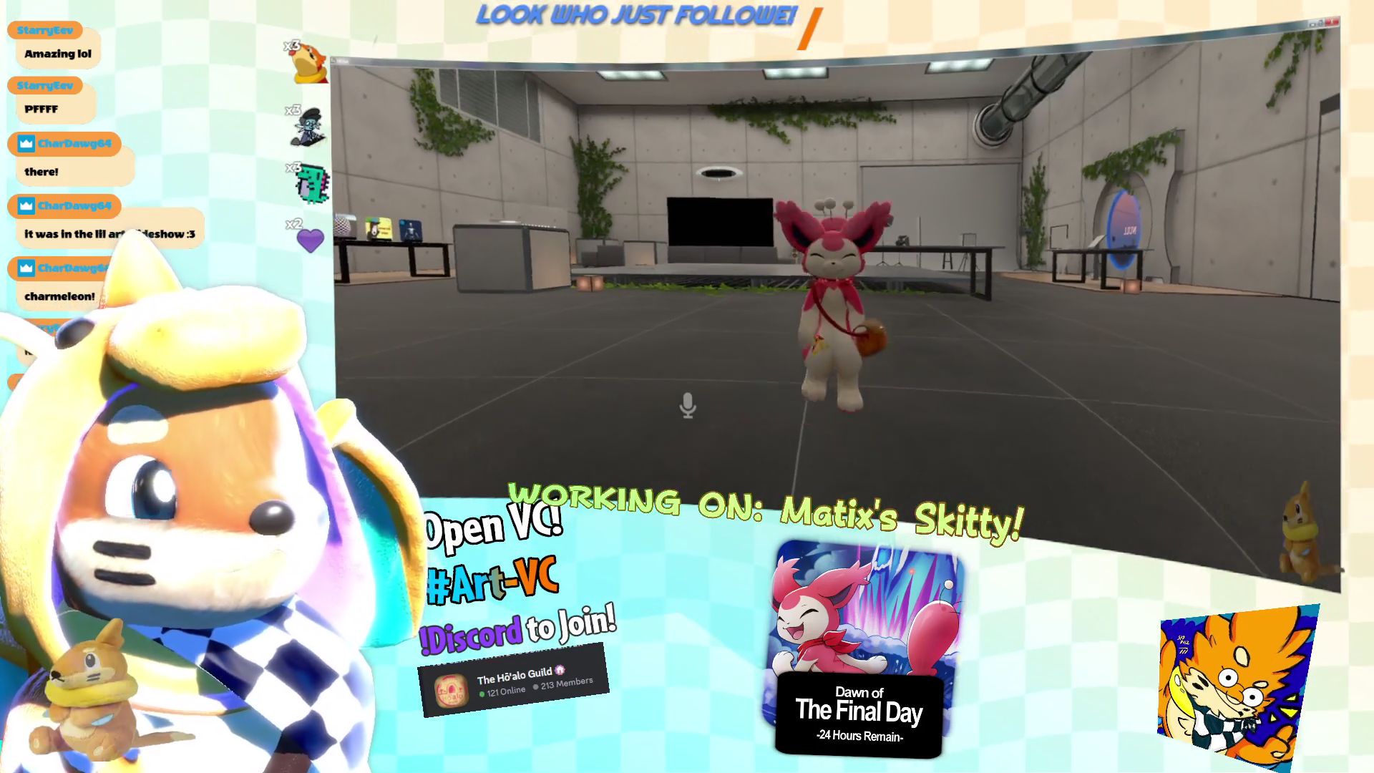
Open the Action Menu and trigger the fries toggle so Skitty holds french fries.
key("r")
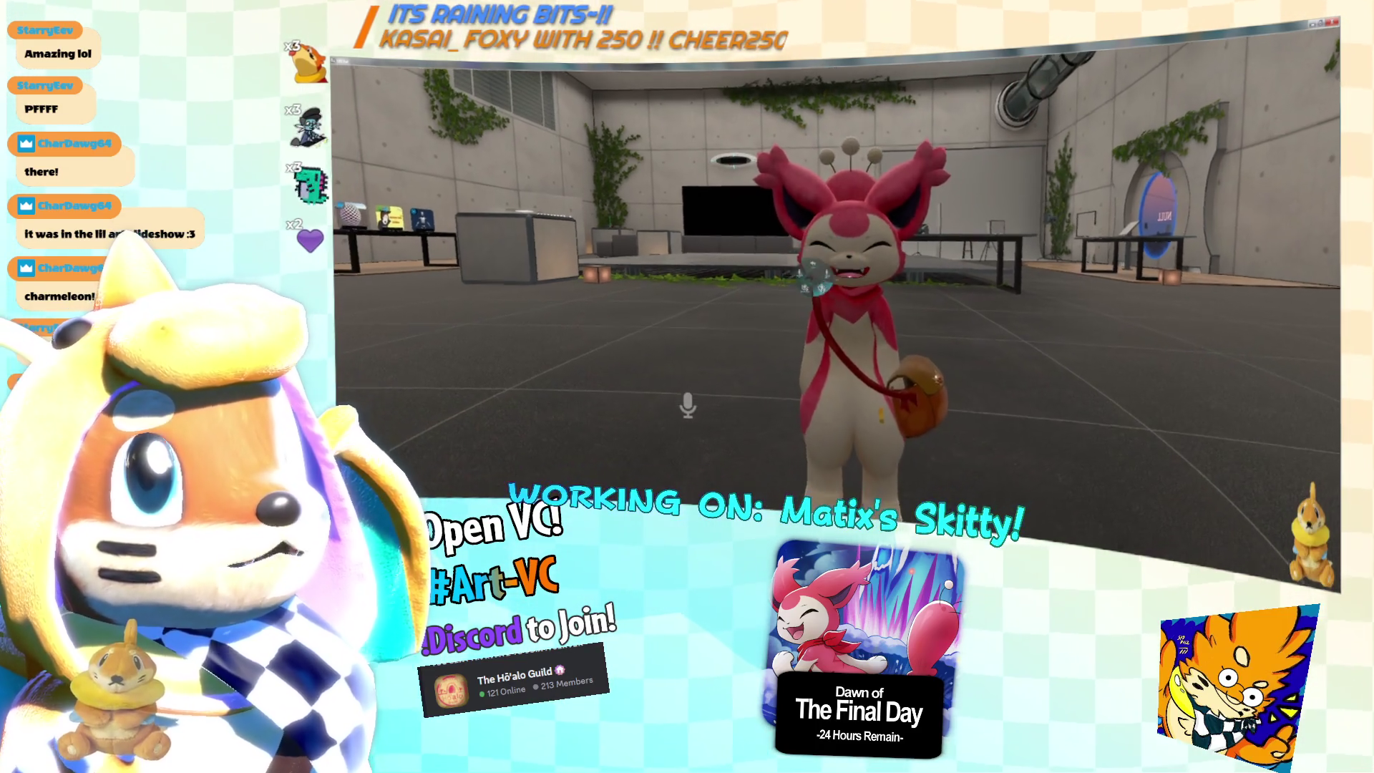
left_click(812, 276)
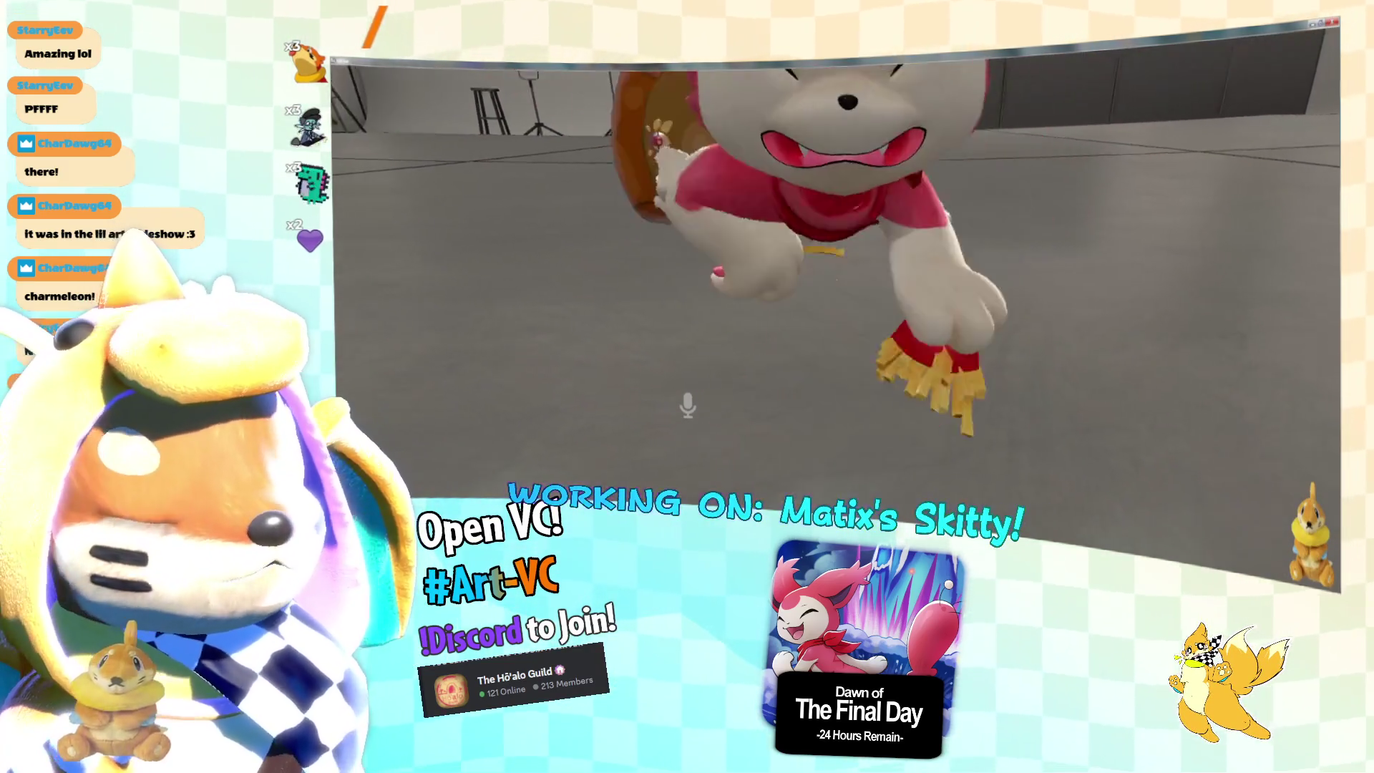
key("alt+Tab")
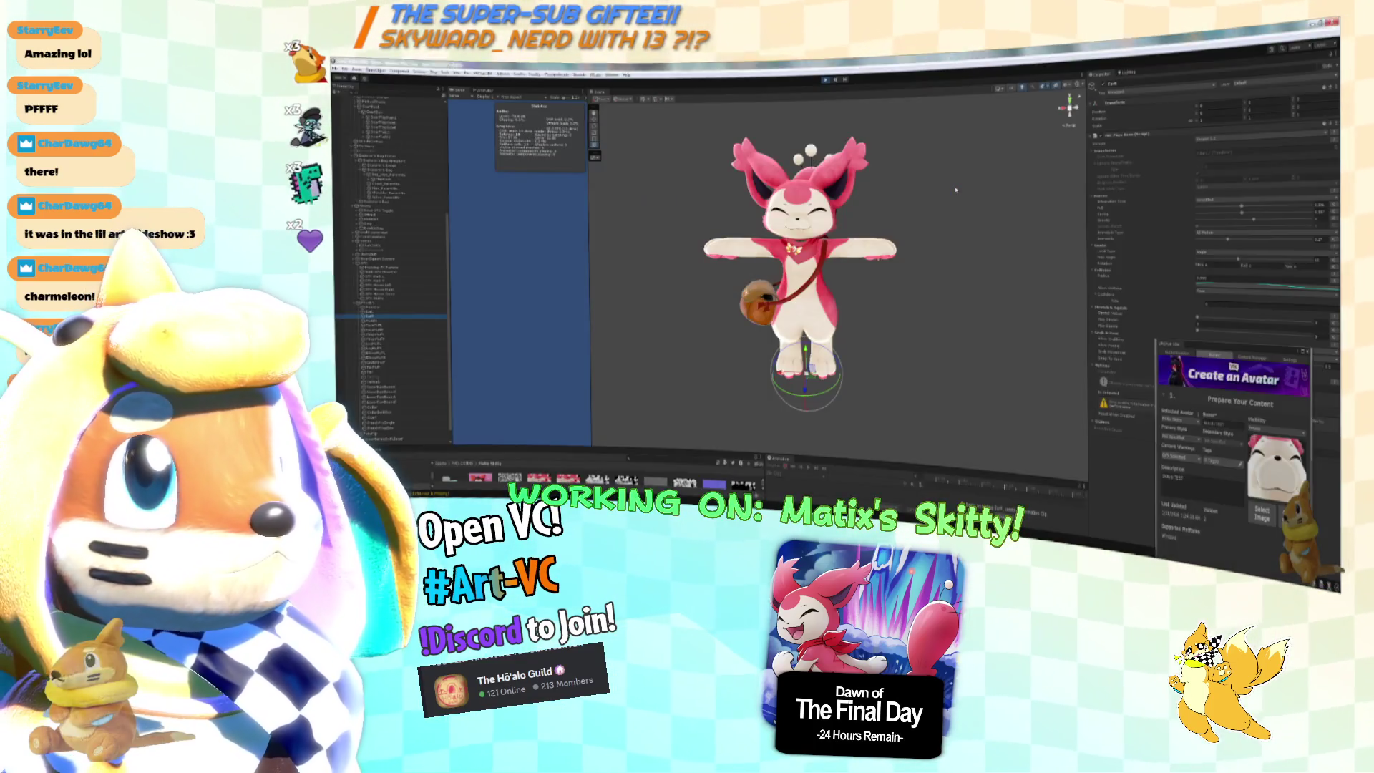
Add a 'KILL ALL THE IMMORTAL THINGS' note under '5 years later' in the Notepad++ bug list.
key("alt+Tab")
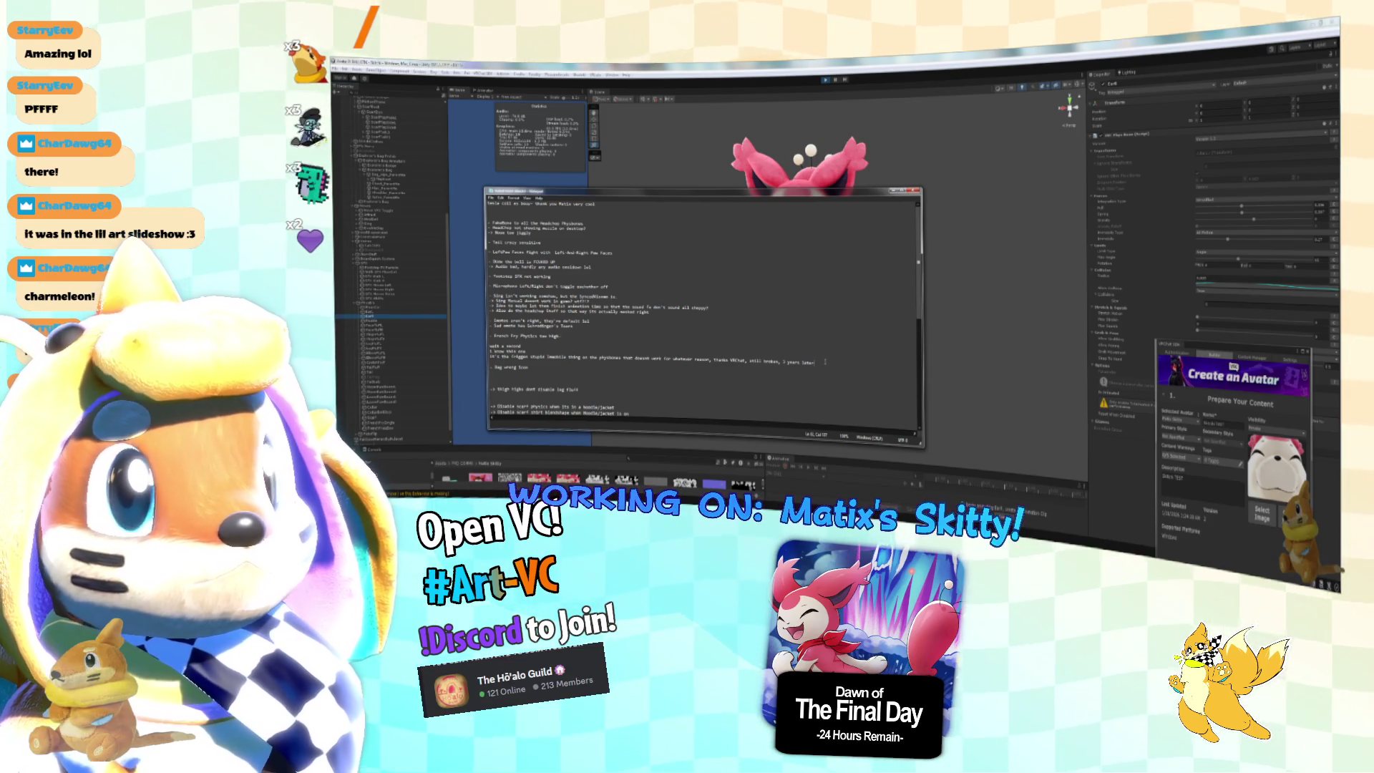
key("Return")
key("Return")
type("ok")
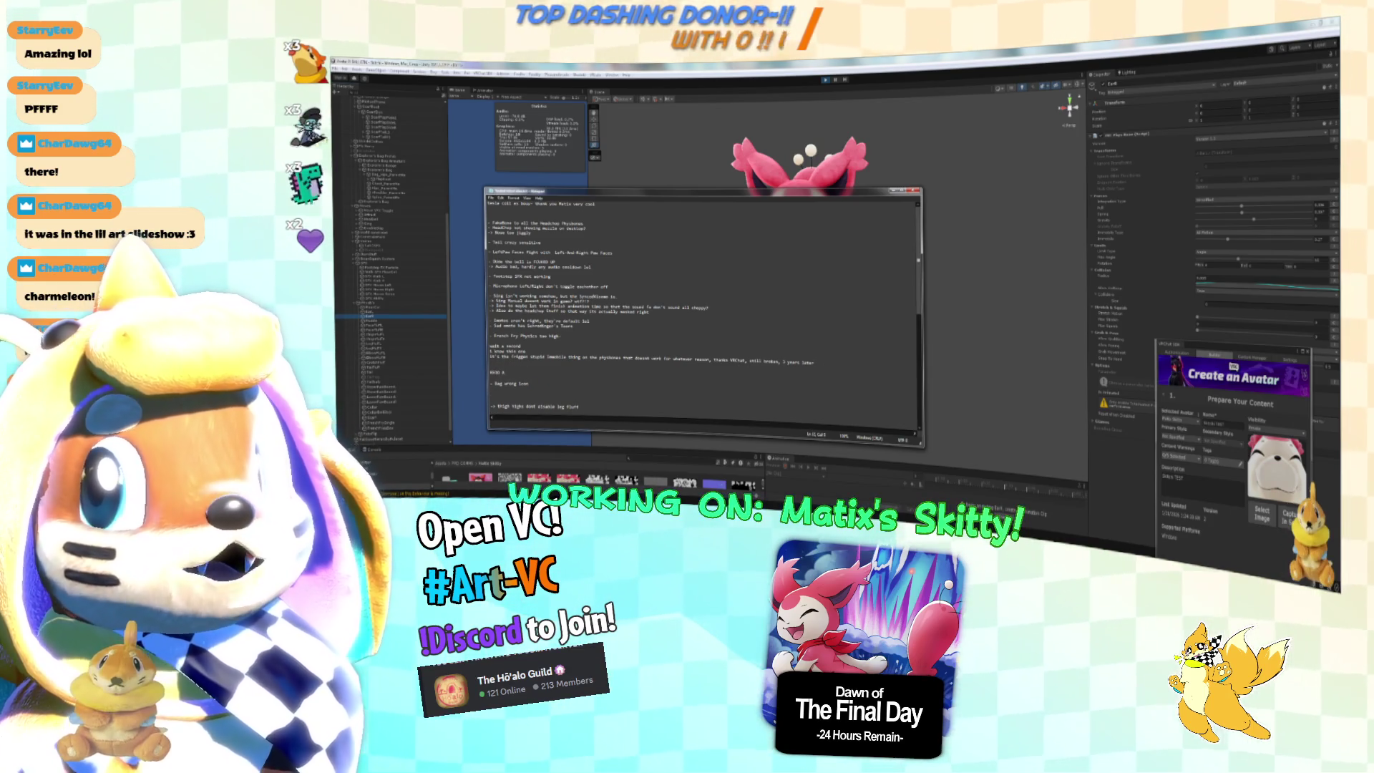
type("BON")
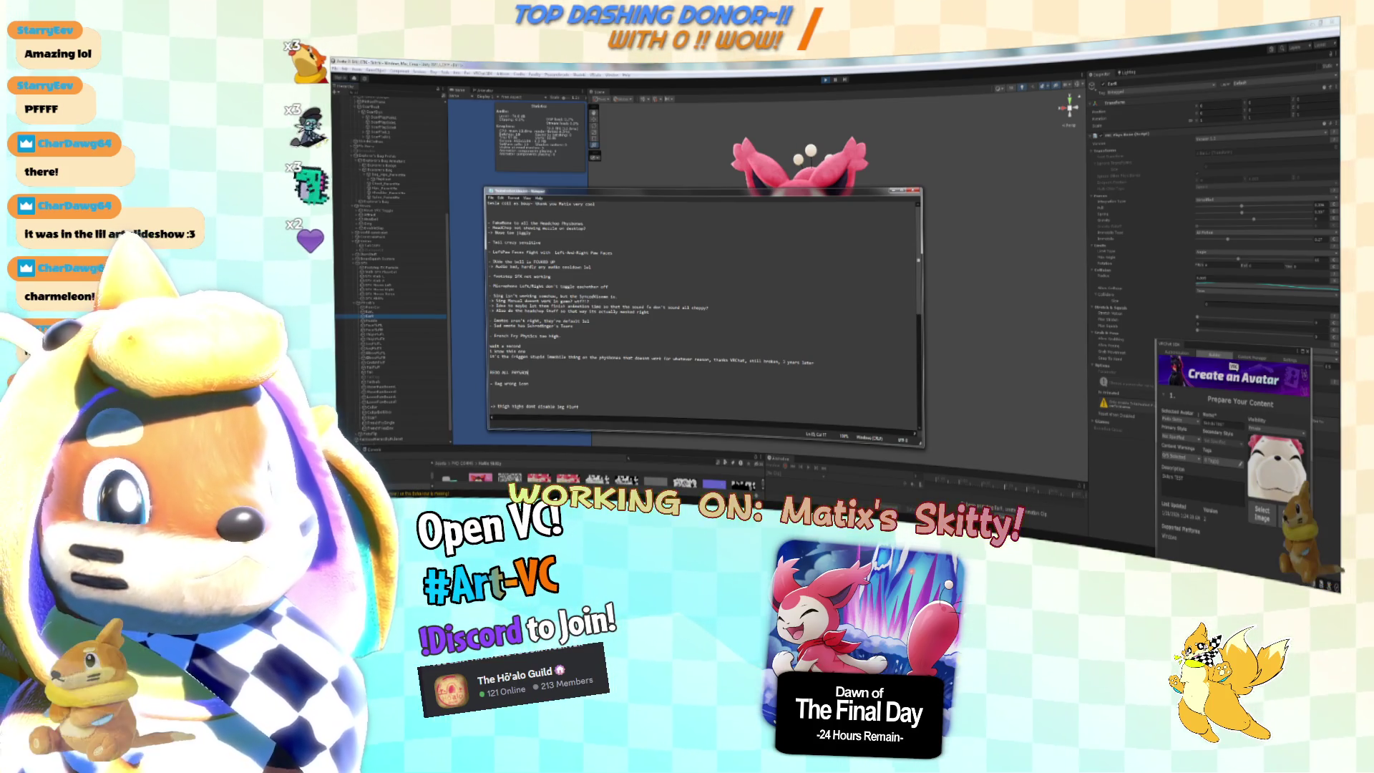
type("ES")
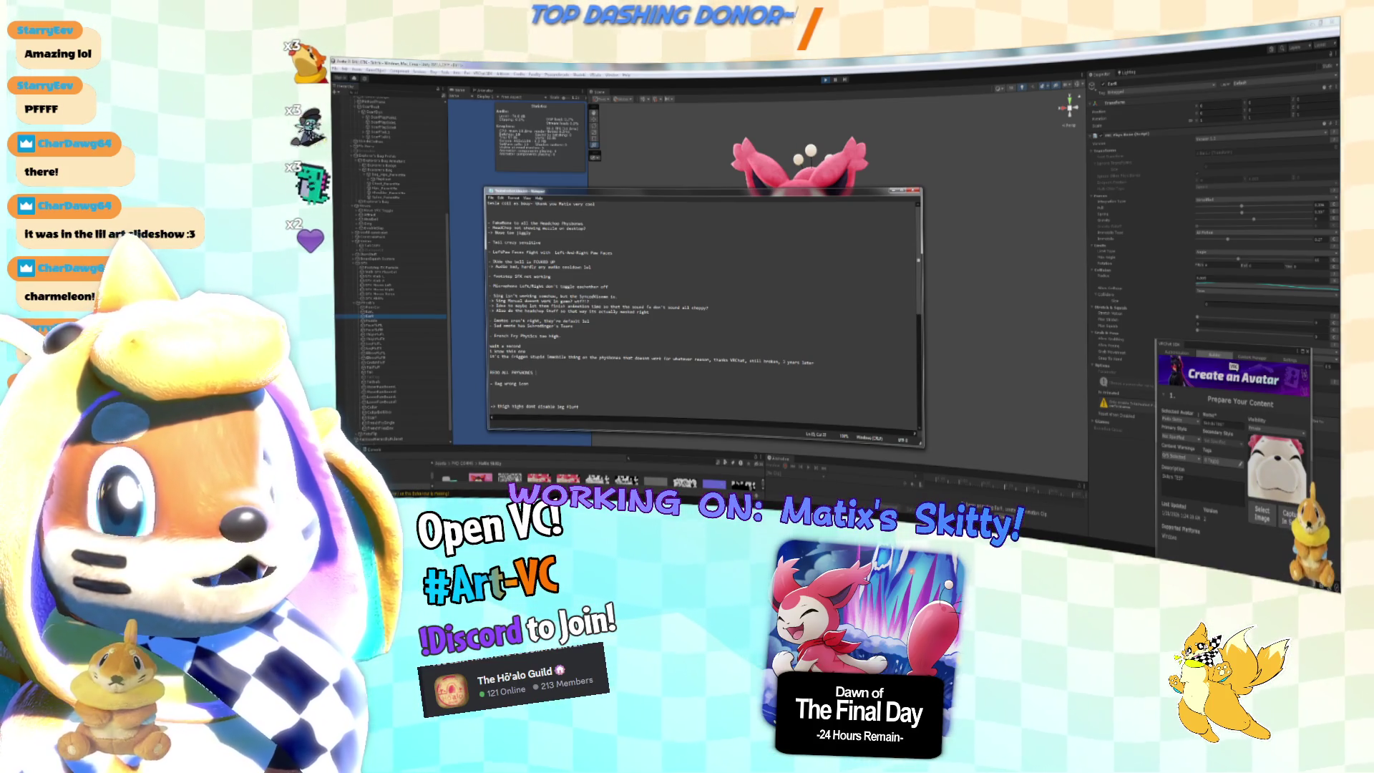
type("NESKILL ALL THE IMMO")
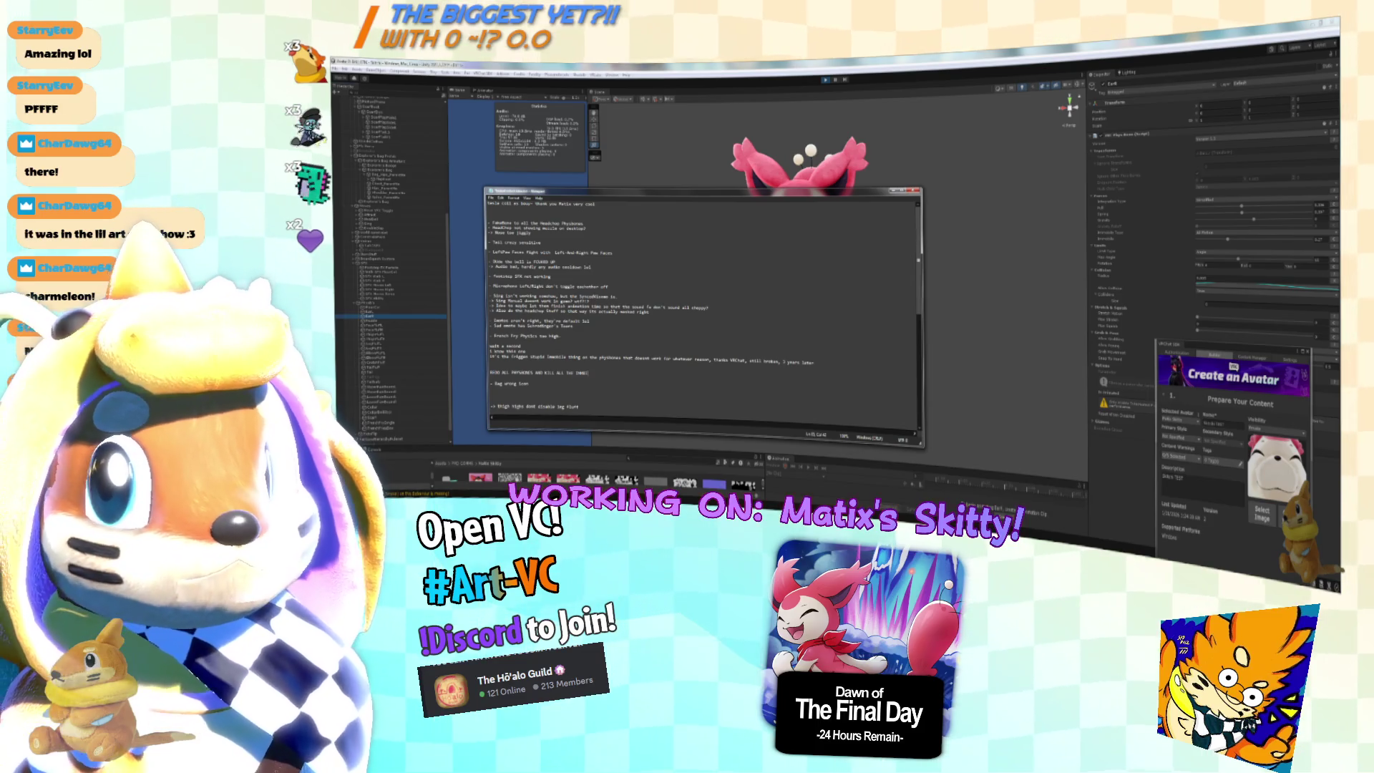
type("RTAL THINGS")
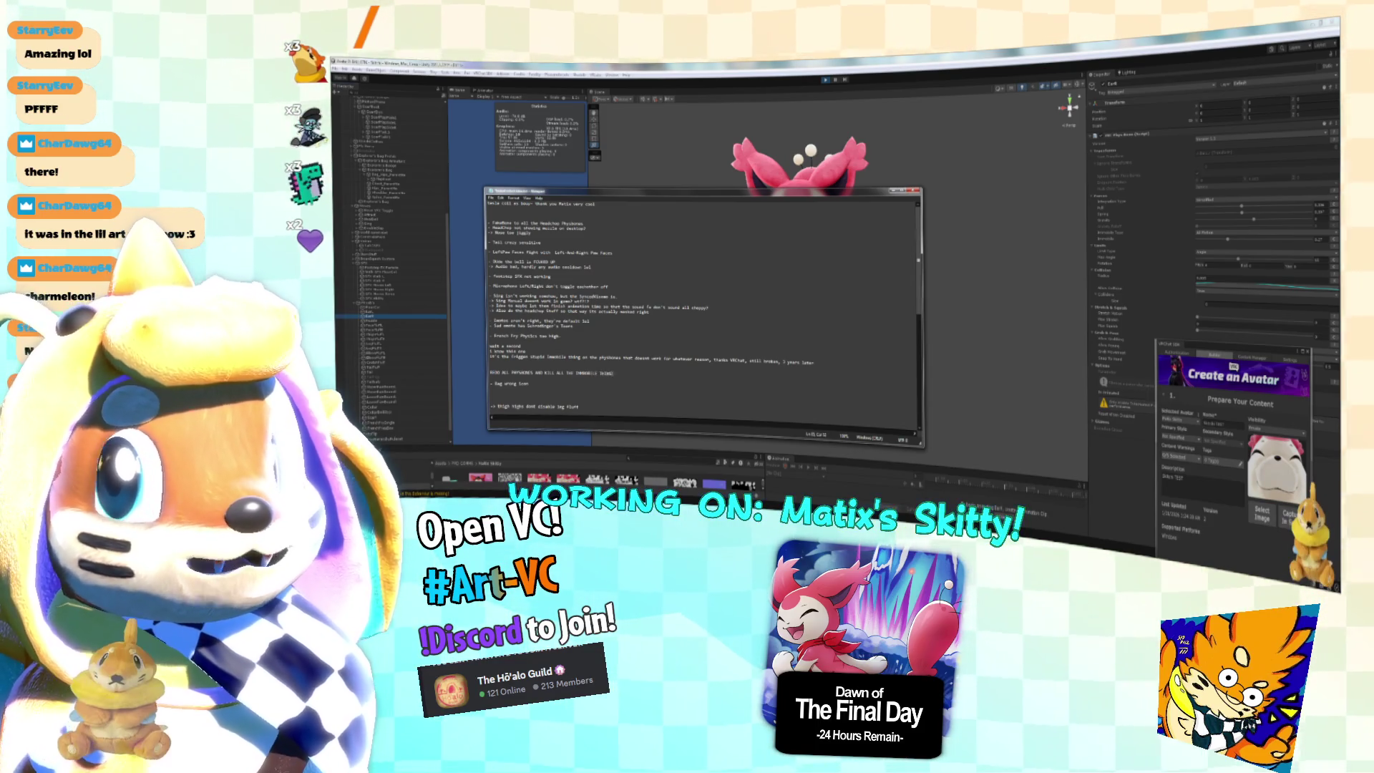
Add a 'lol!!!!!!!!!!' line, then go back to VRChat and open the avatar's expression menu.
key("Return")
type("lol")
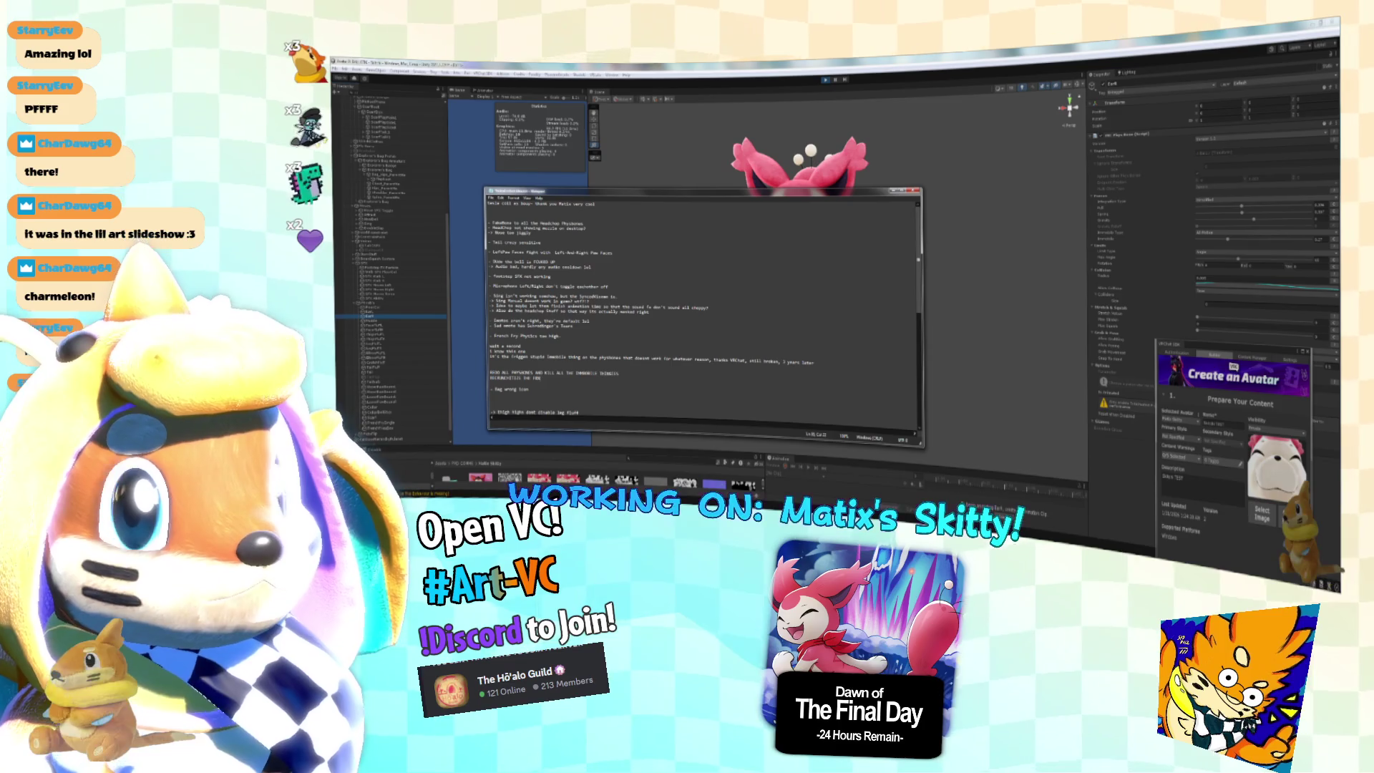
type("!!!!!!!!!!")
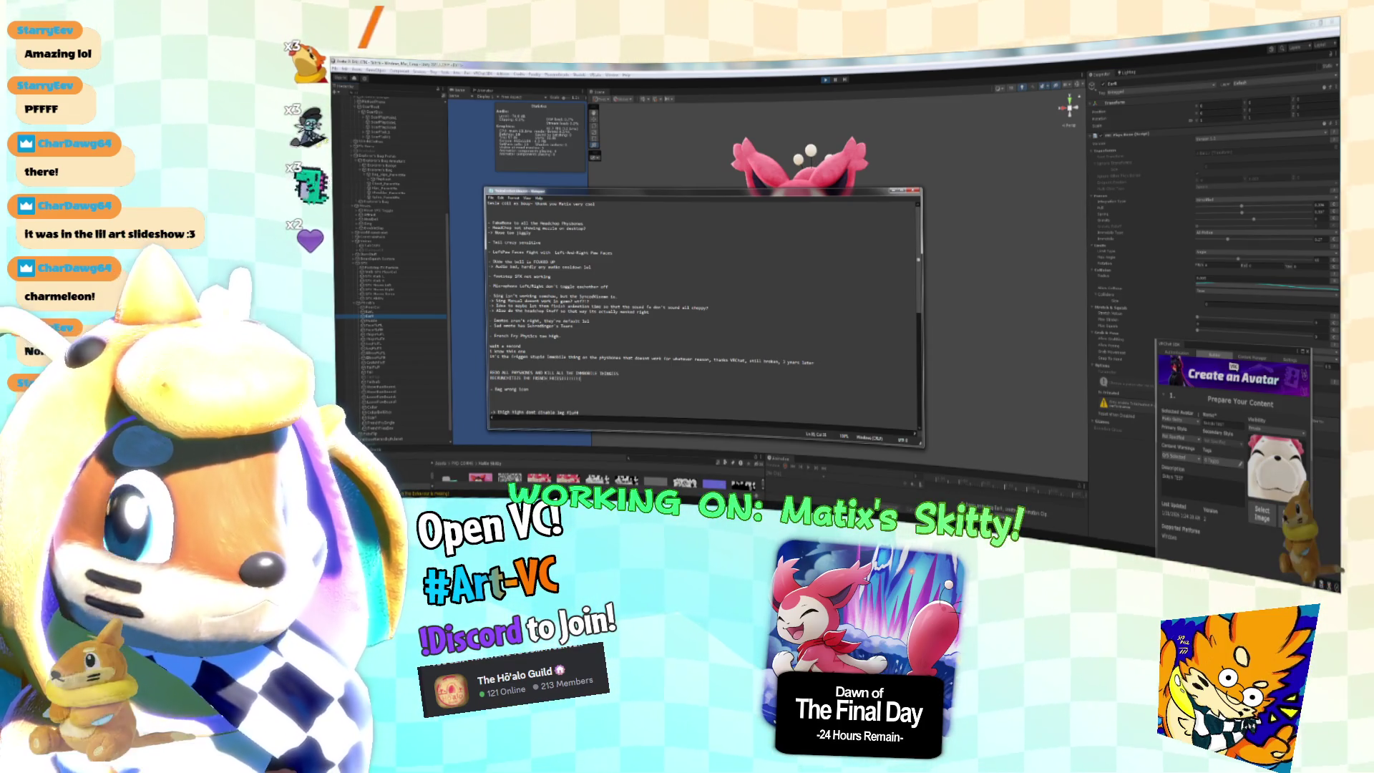
key("alt+Tab")
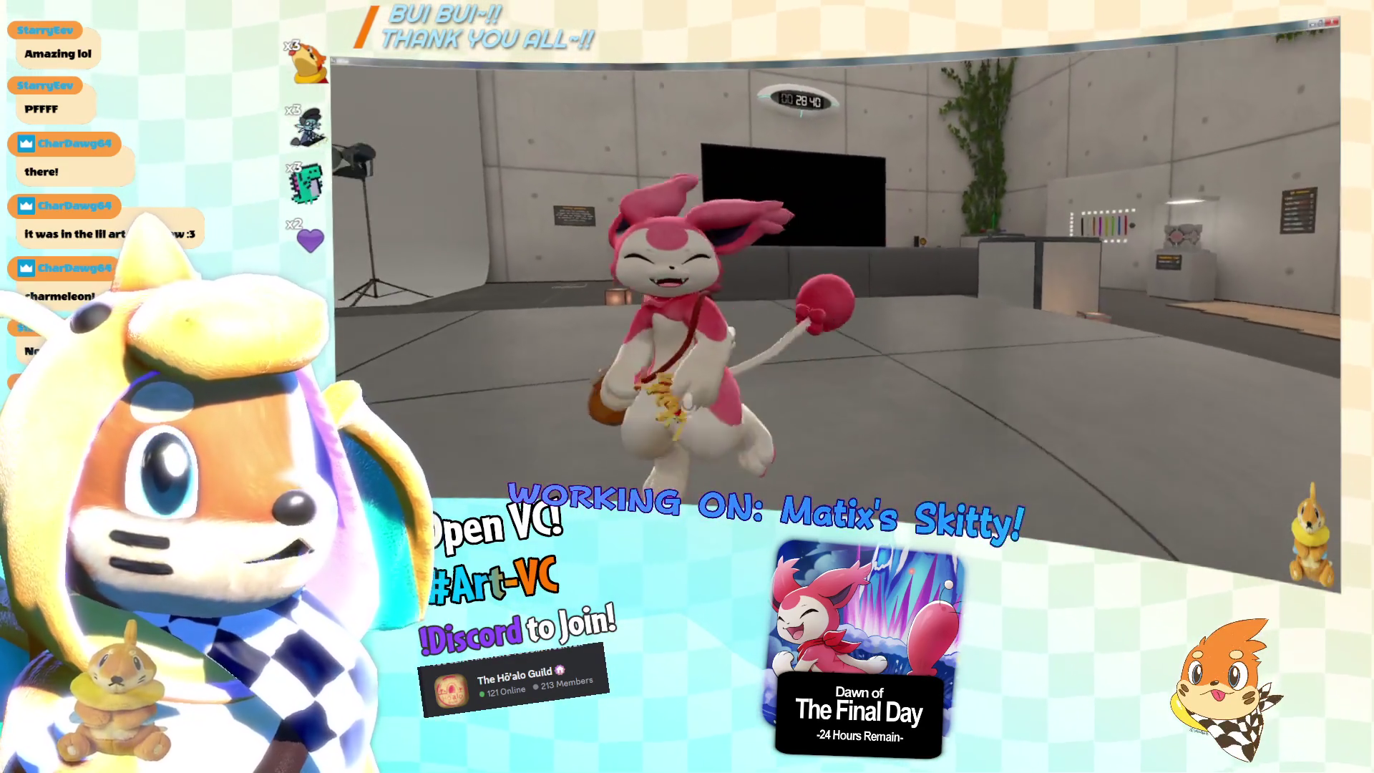
key("r")
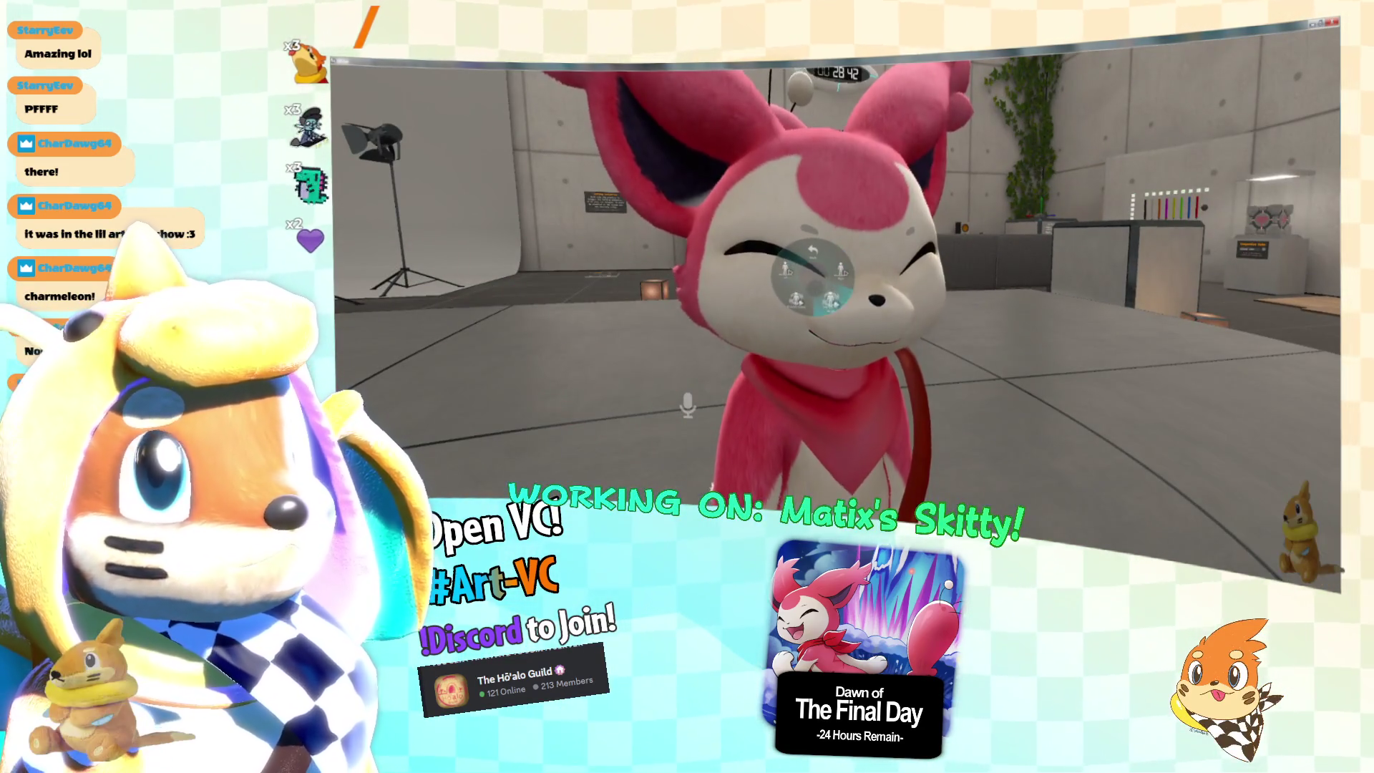
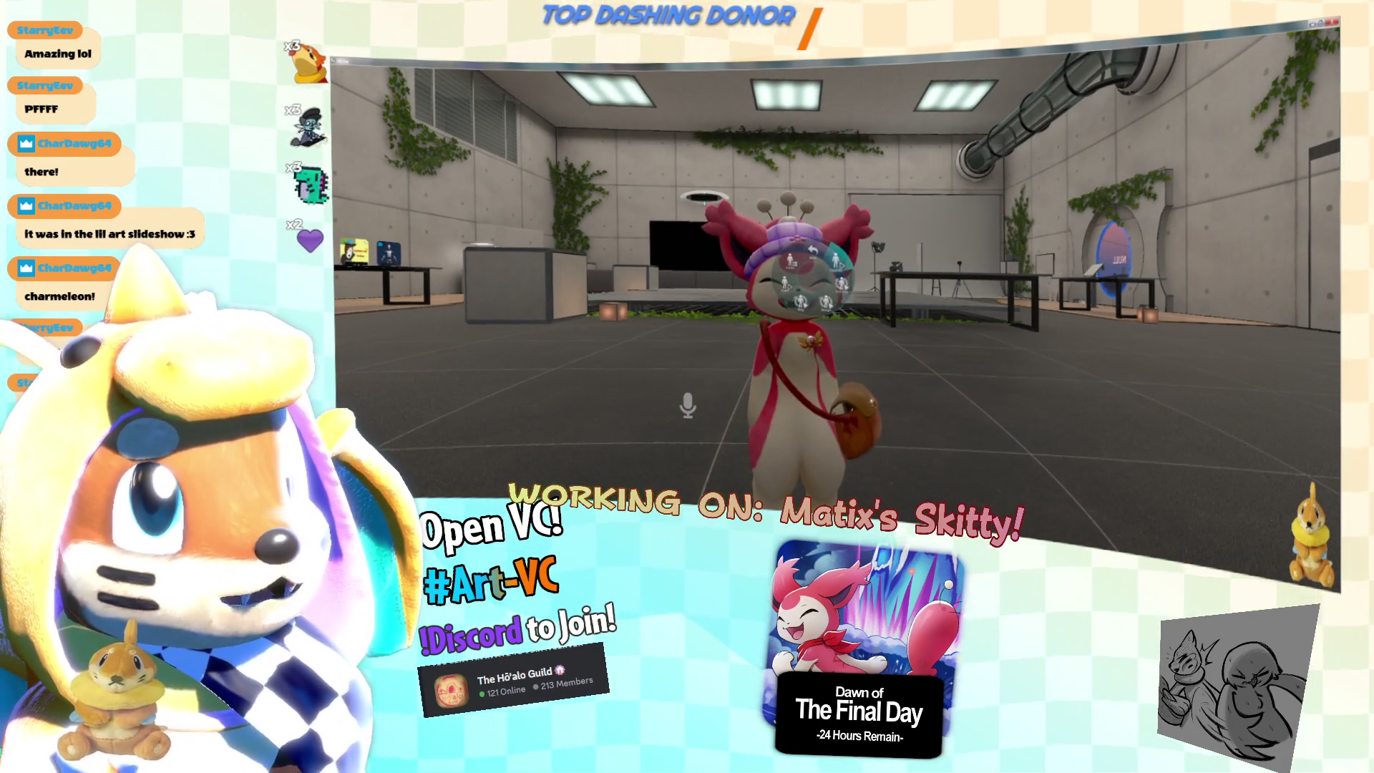
Below 'French Fry Physics too high', note that Swamie doesn't work and the hat lacks head constraint and physics.
key("alt+Tab")
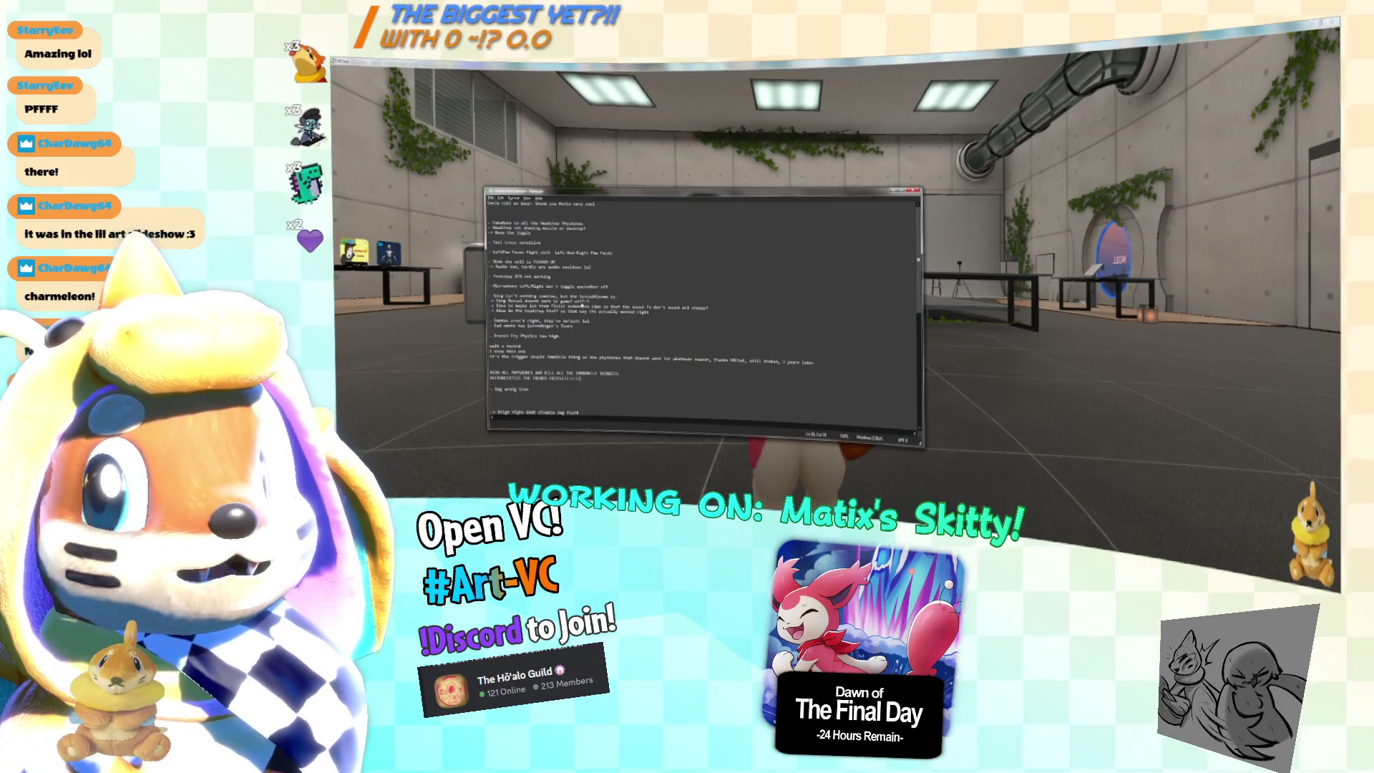
key("Return")
key("Return")
key("Return")
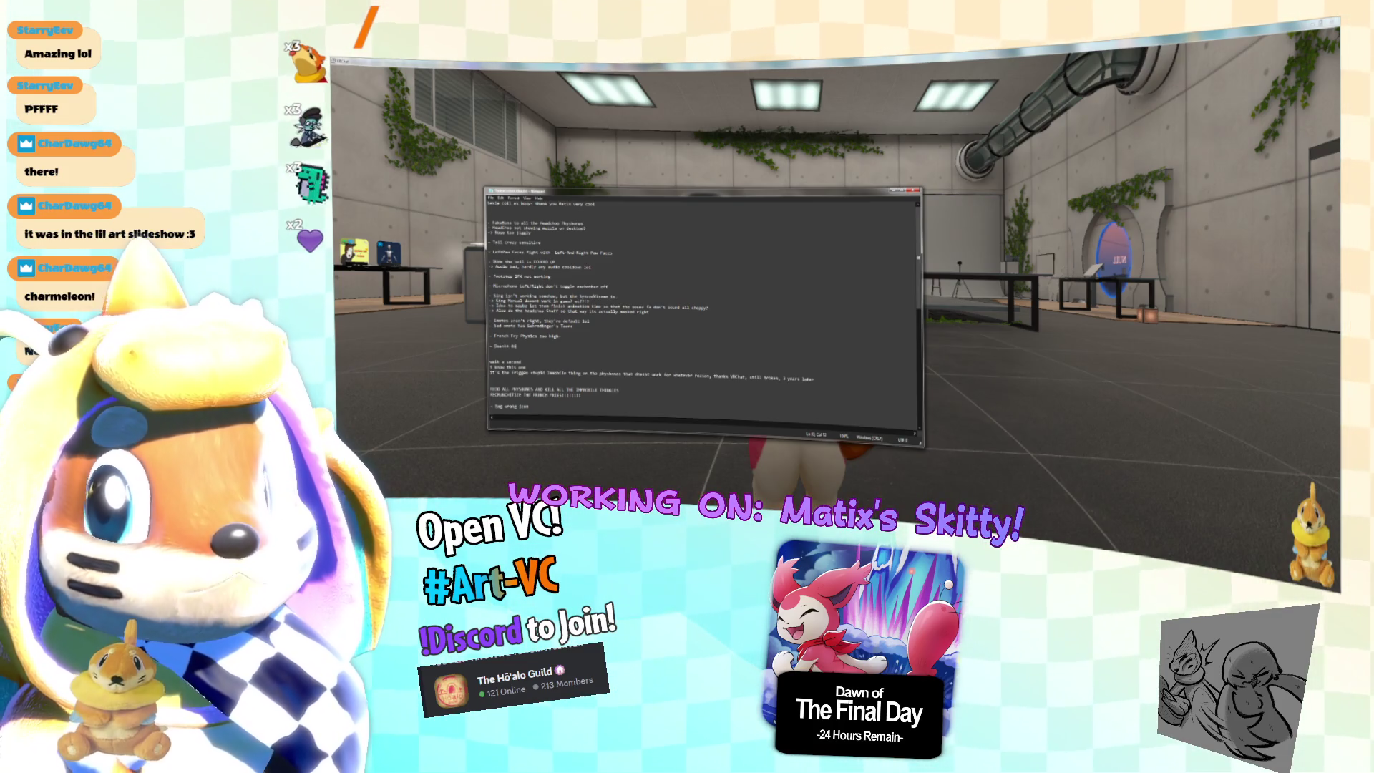
key("Return")
type("- ")
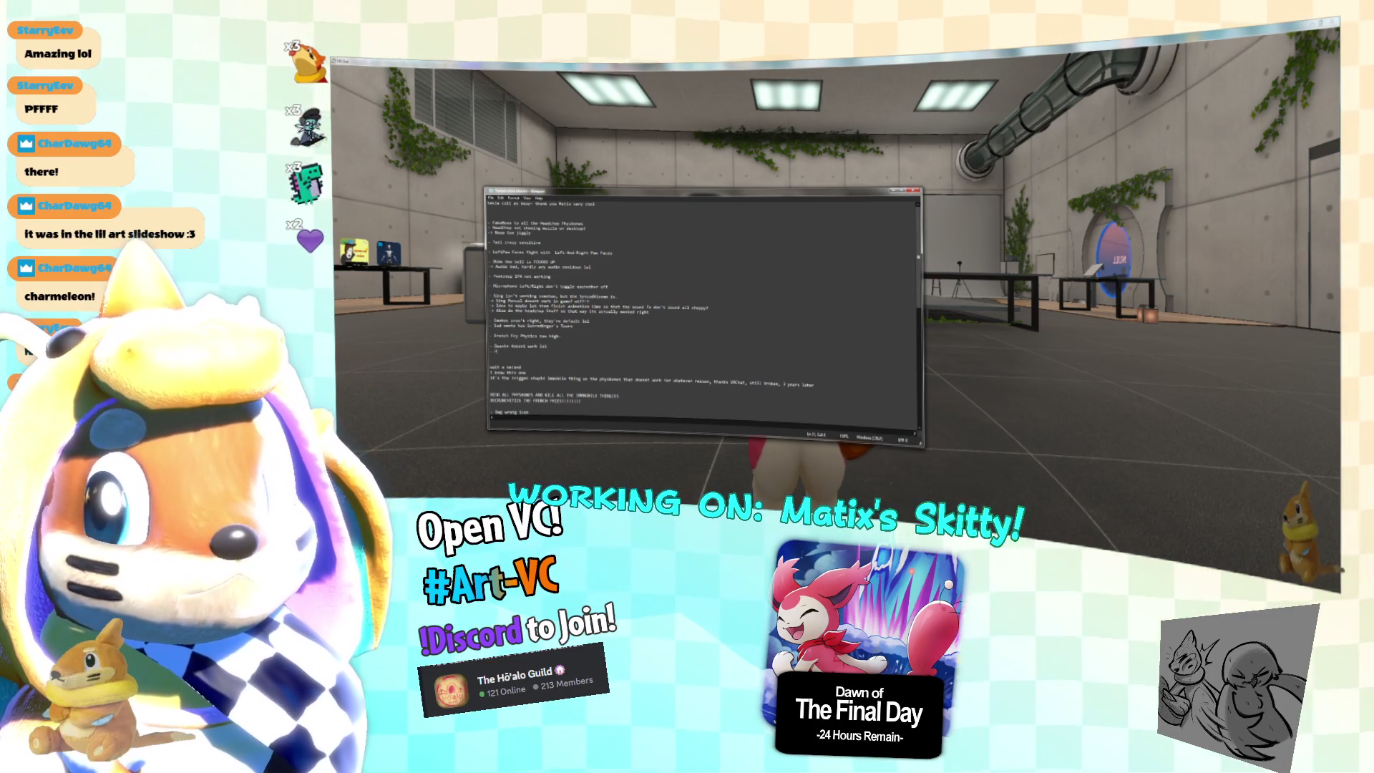
type("ret")
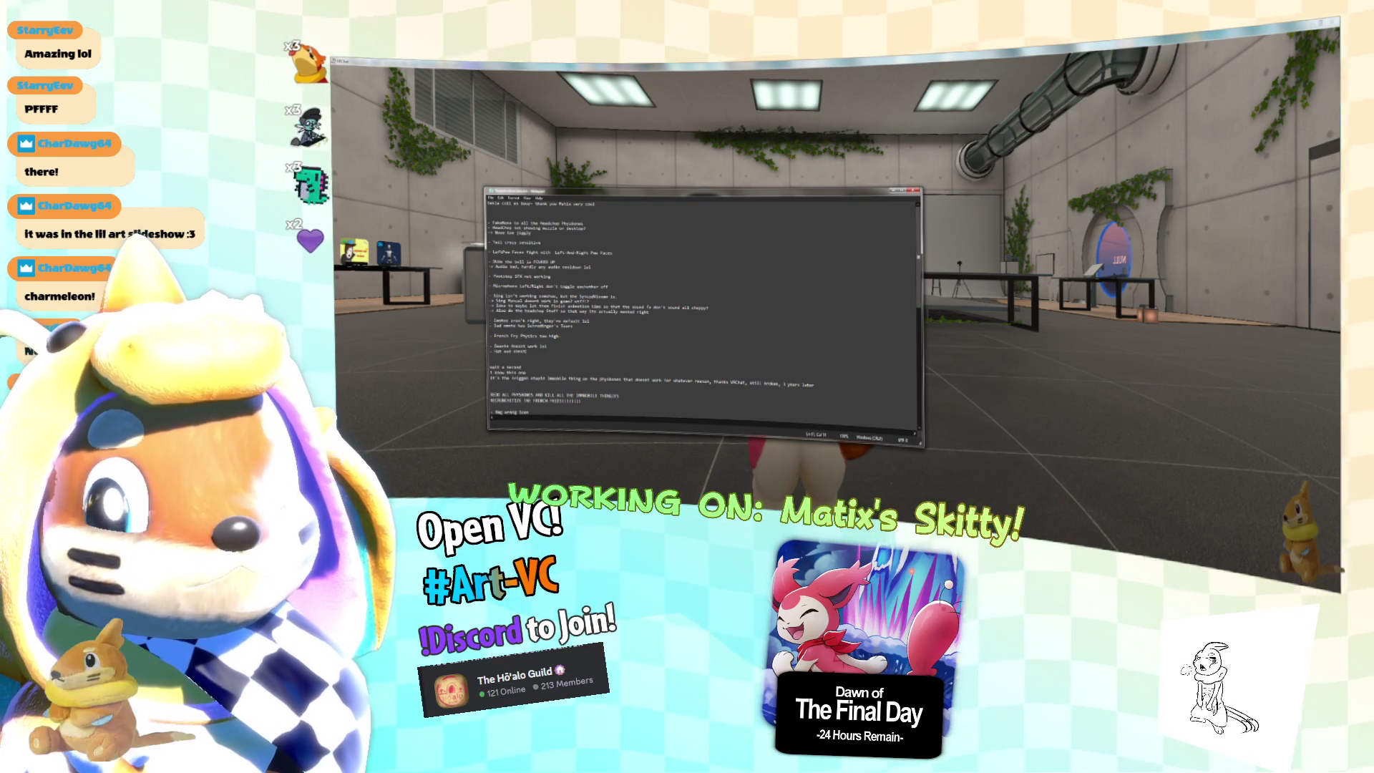
type("ad")
key("Return")
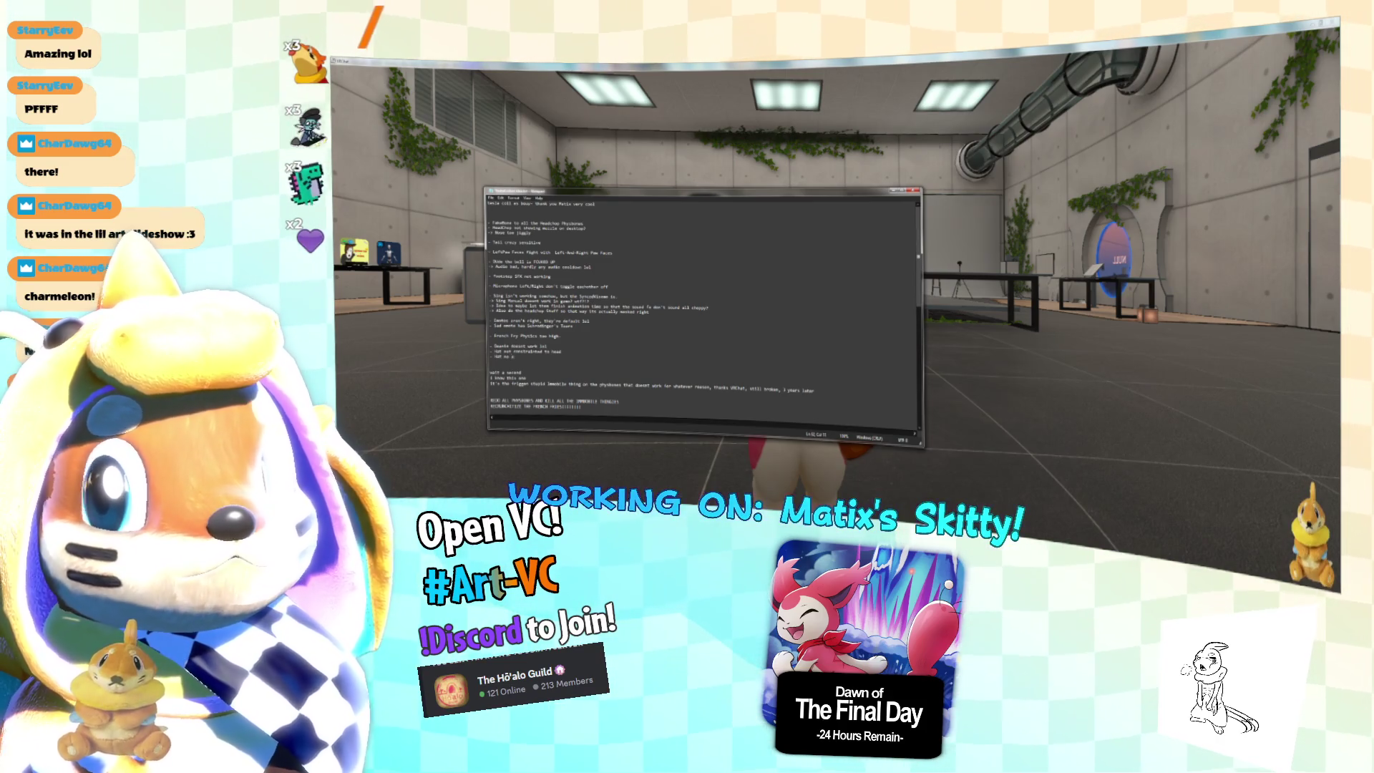
key("alt+Tab")
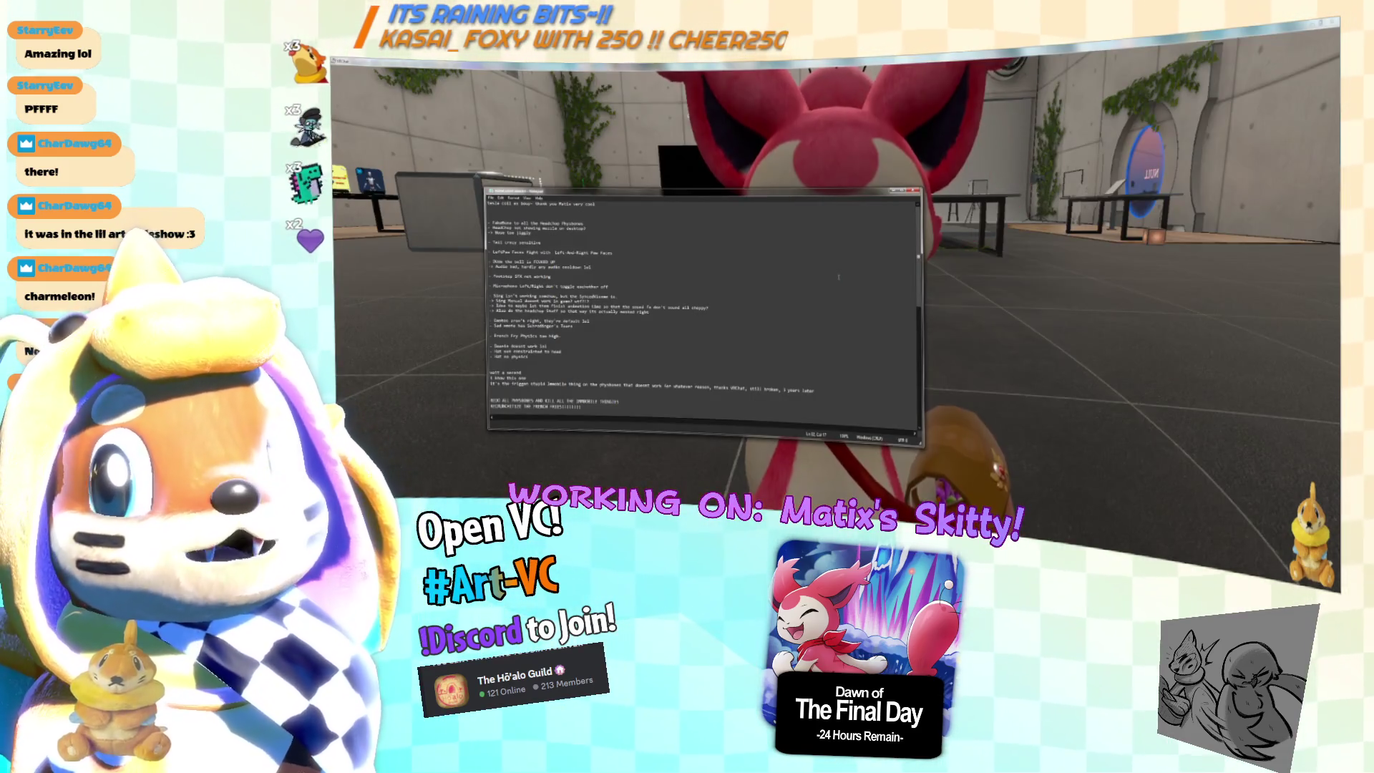
Add a fix-list line below the hat notes saying the bell is stuck, correcting a typo.
type("- Boil")
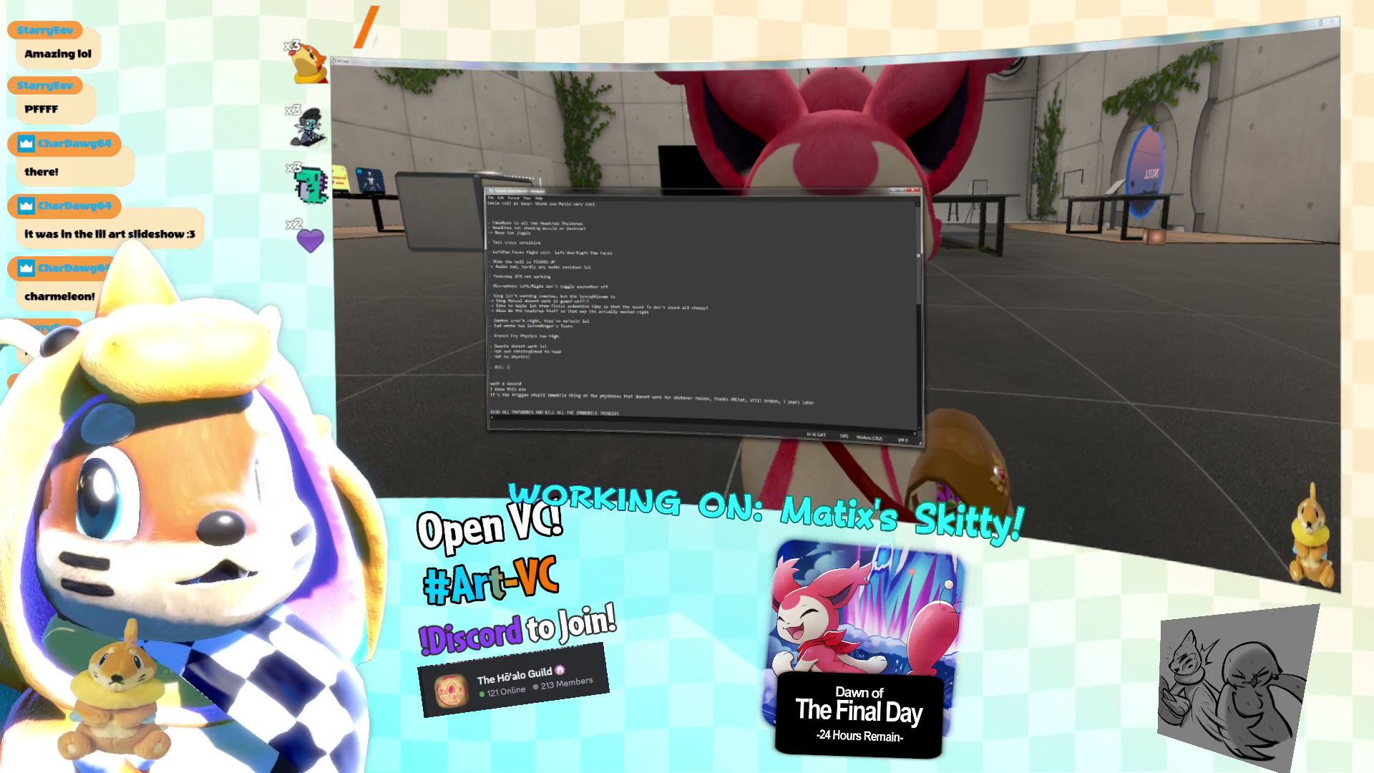
key("BackSpace")
key("BackSpace")
key("BackSpace")
type("has 3D")
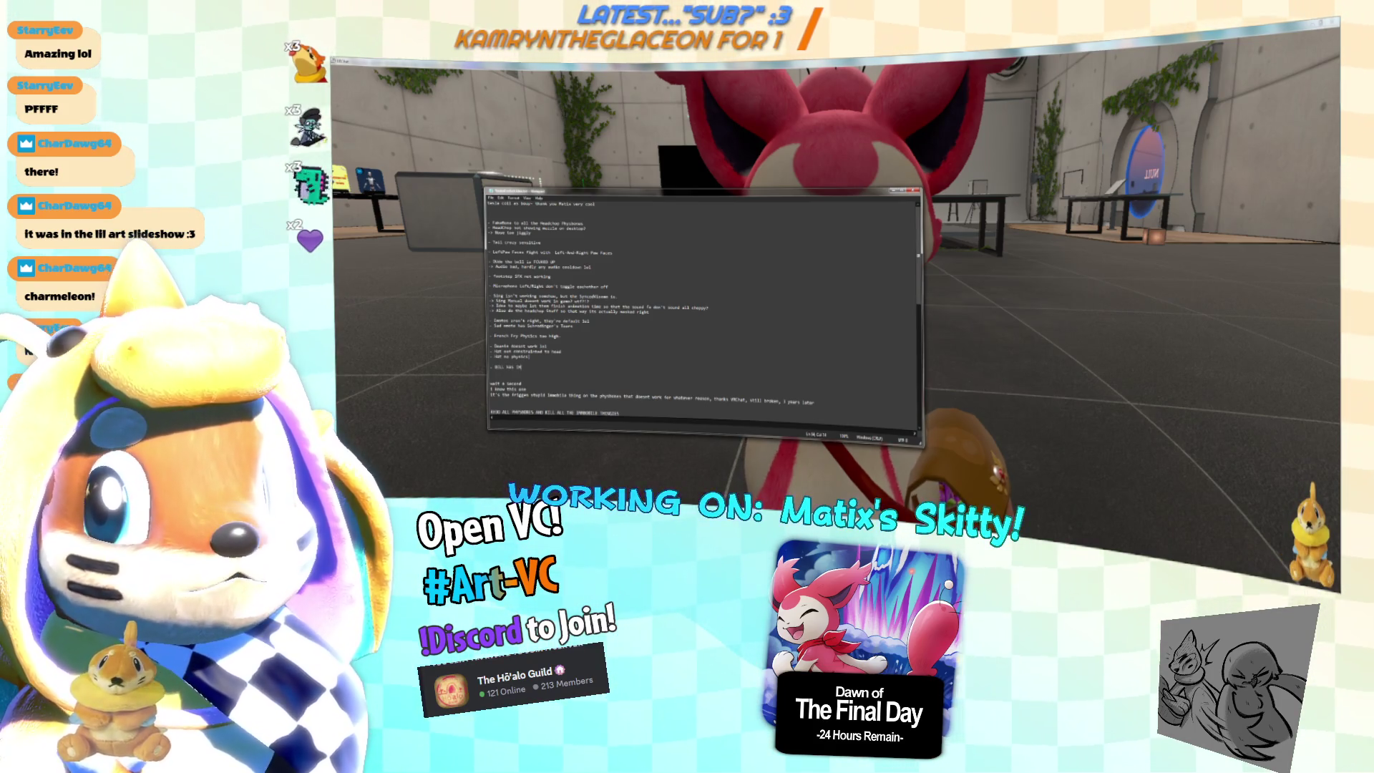
type("t")
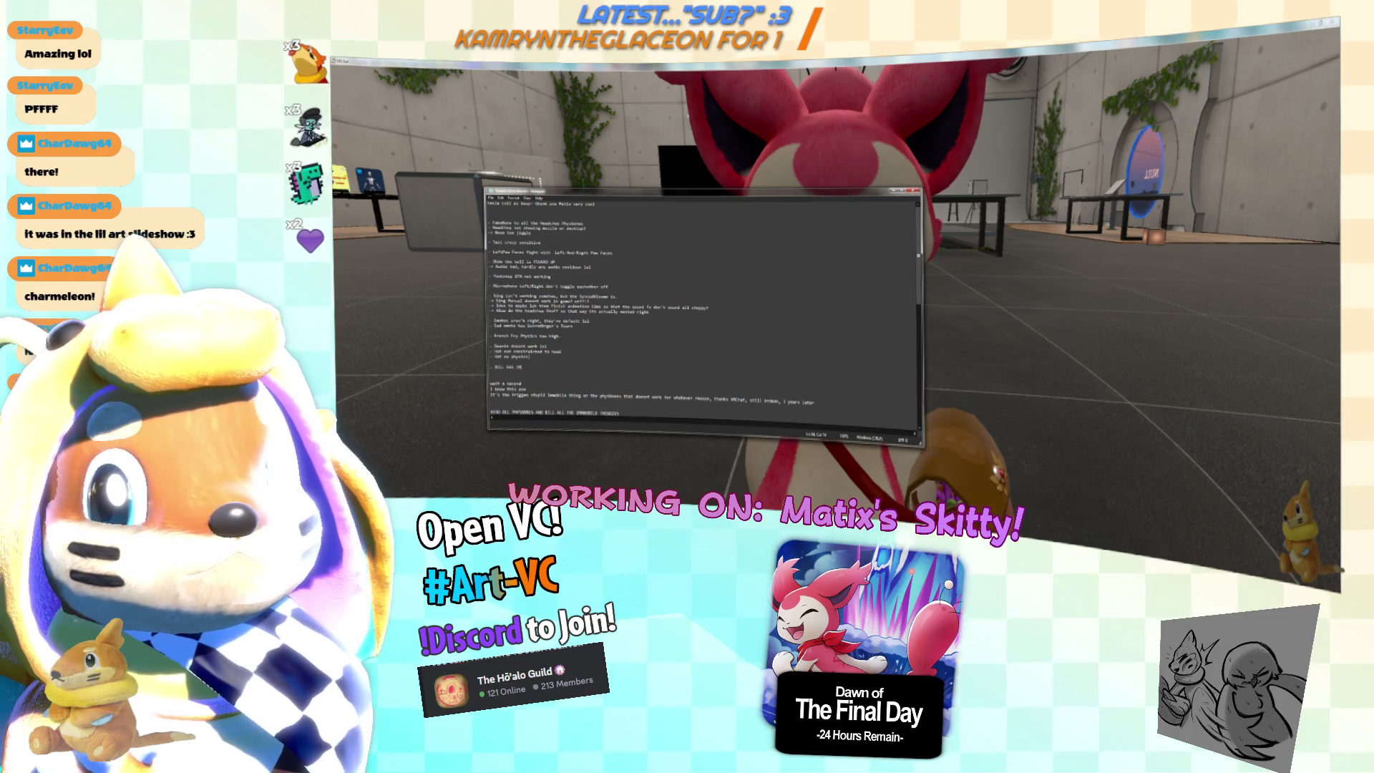
type("le and")
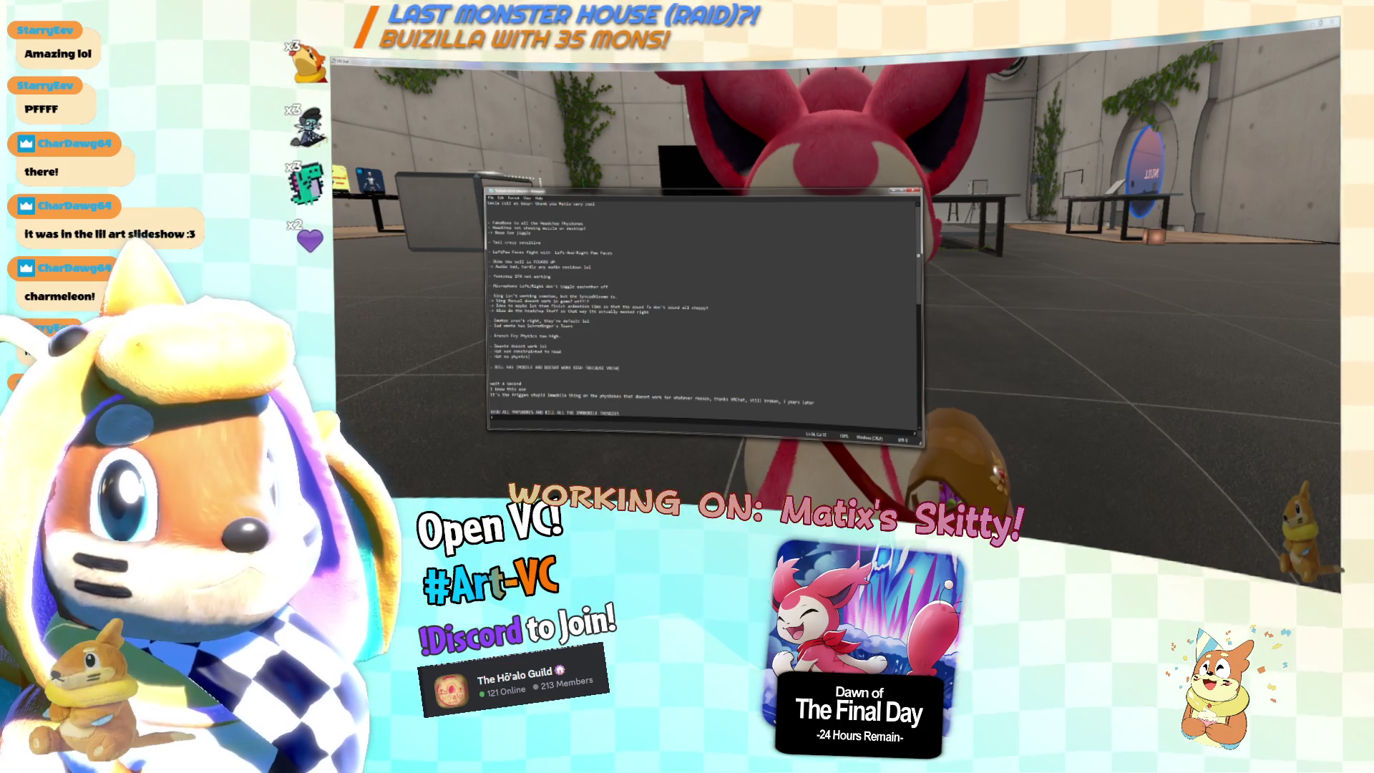
type(" stuck")
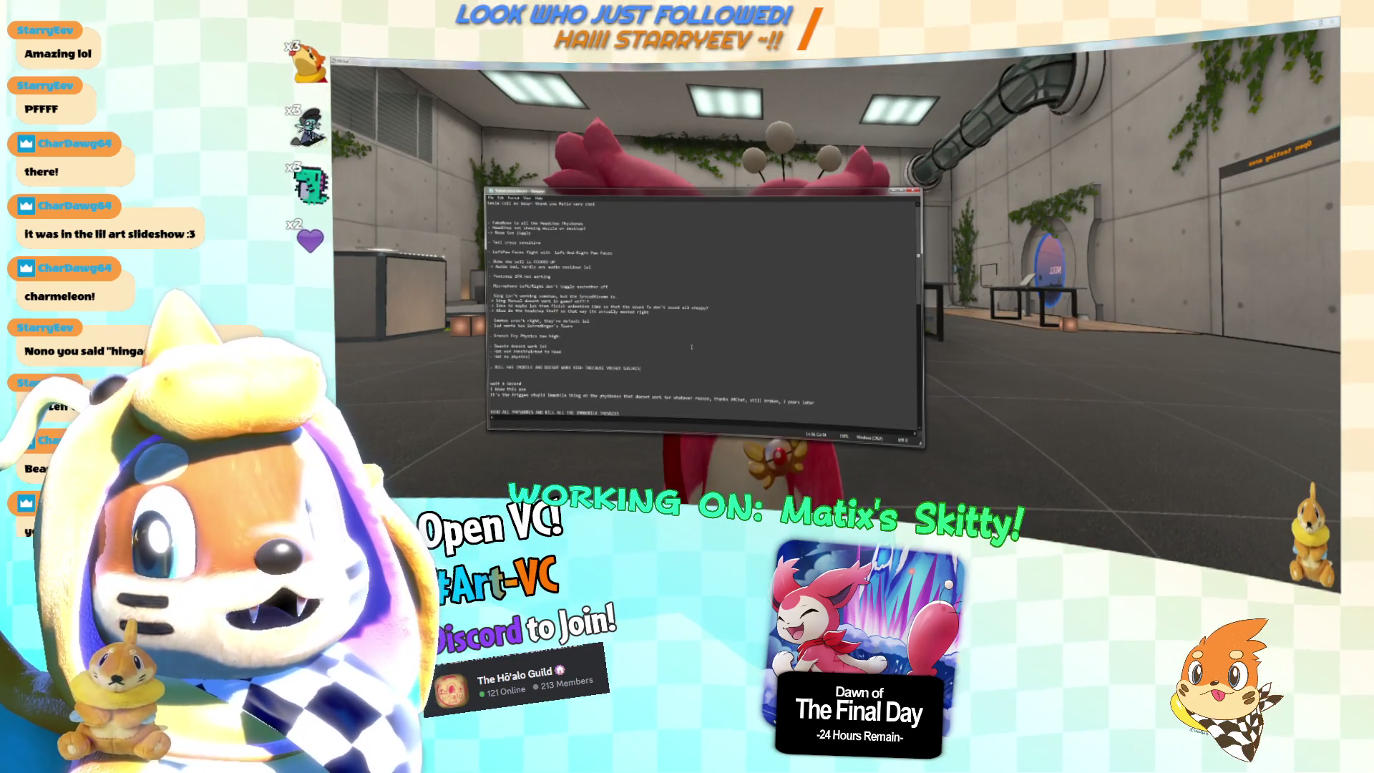
Add notes below the bell line: Ramstag clips into the fur, and page numbers go googoo crazy.
left_click(641, 367)
key("Return")
type("-")
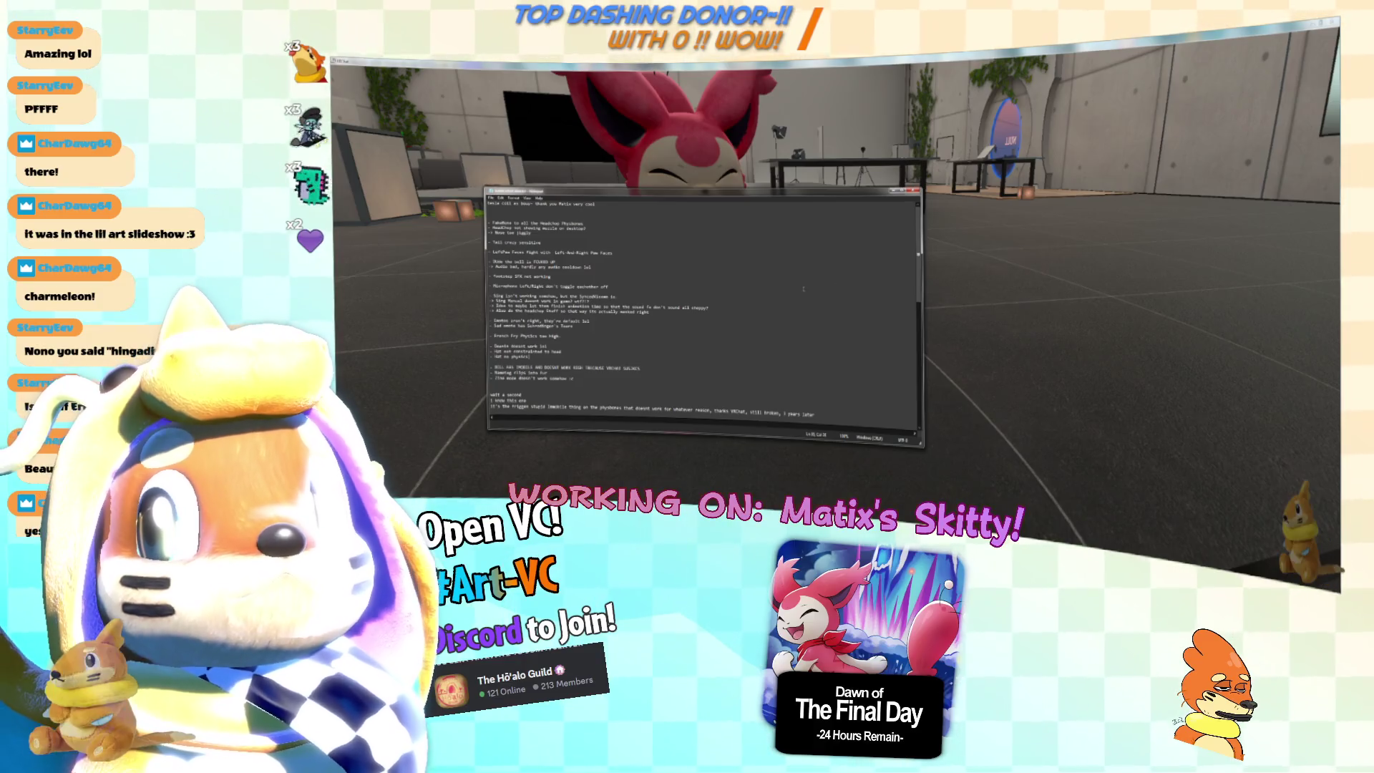
type("pro")
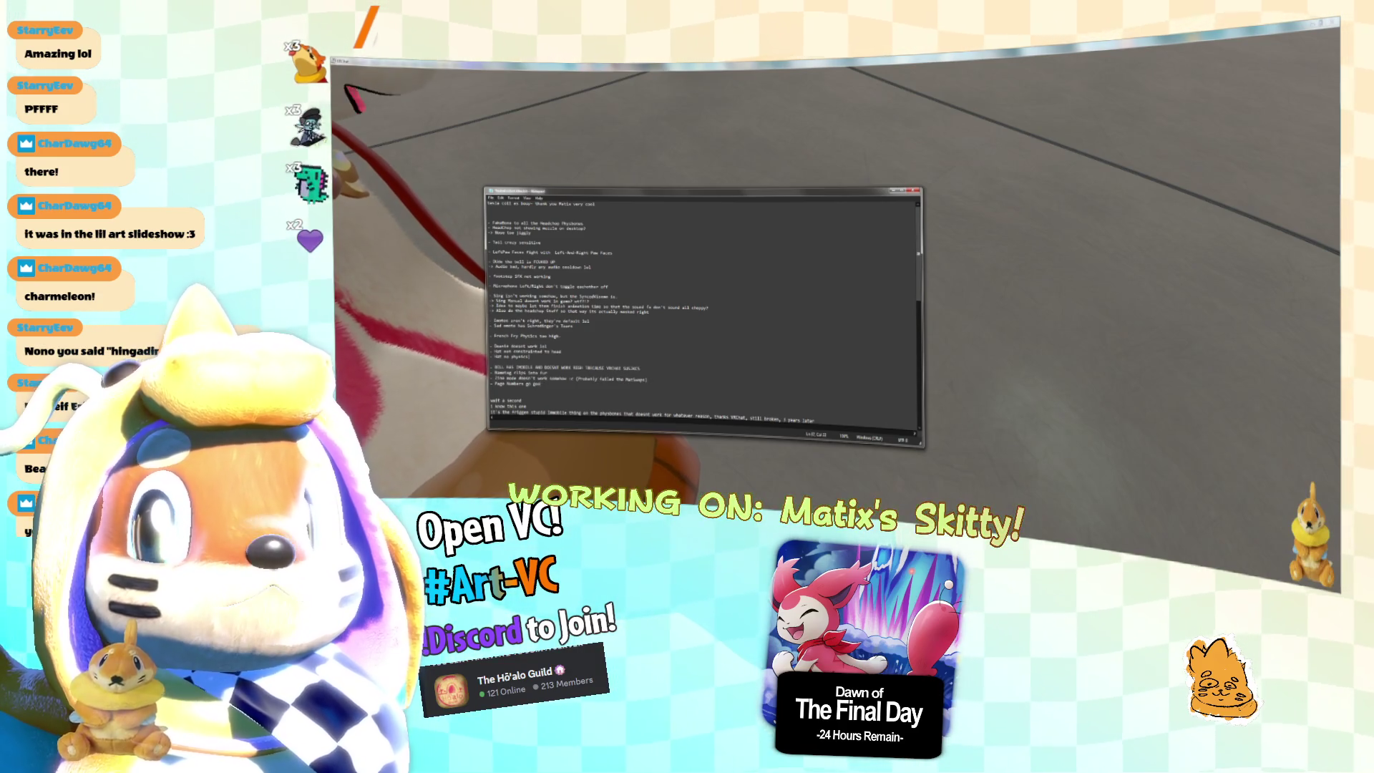
type("crazy")
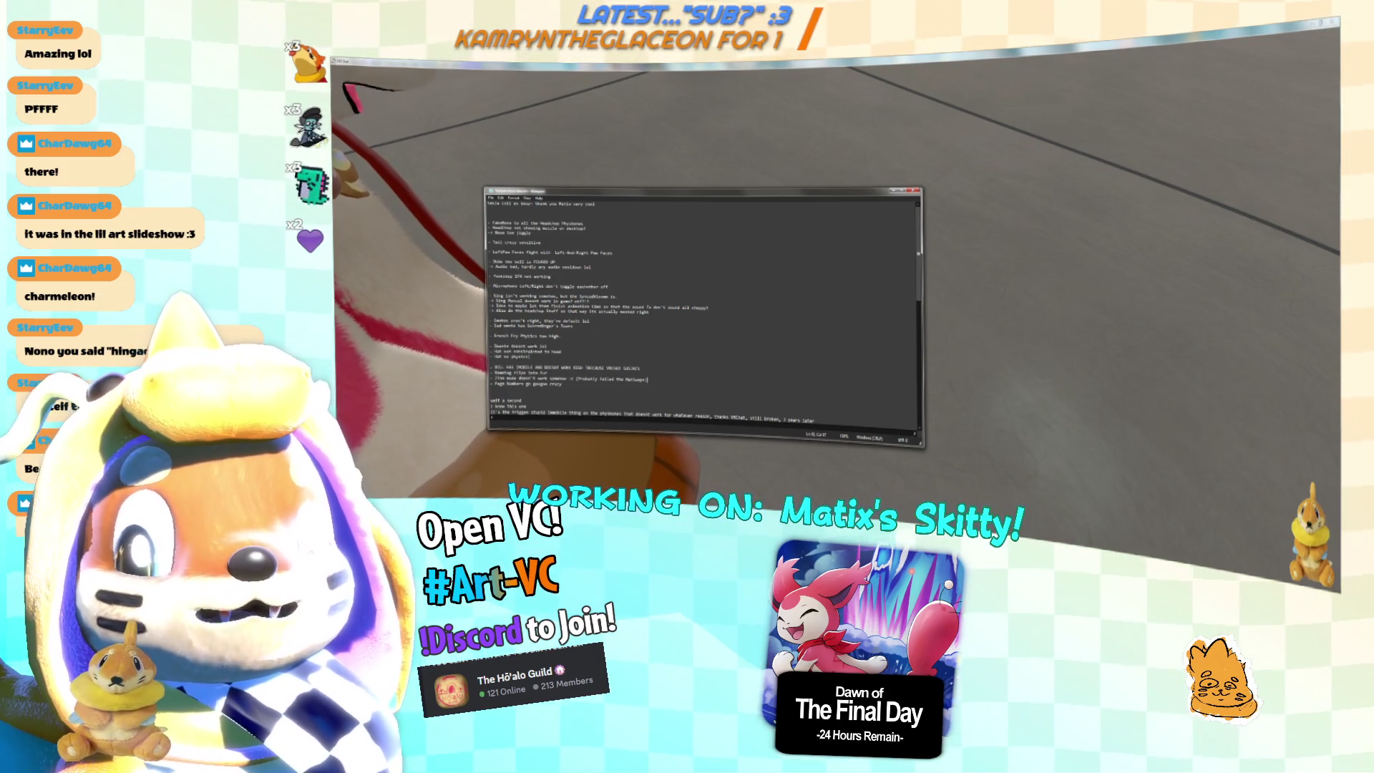
Insert a new line after the Ramstag note and go back to the VR view.
left_click(551, 373)
key("Return")
key("alt+Tab")
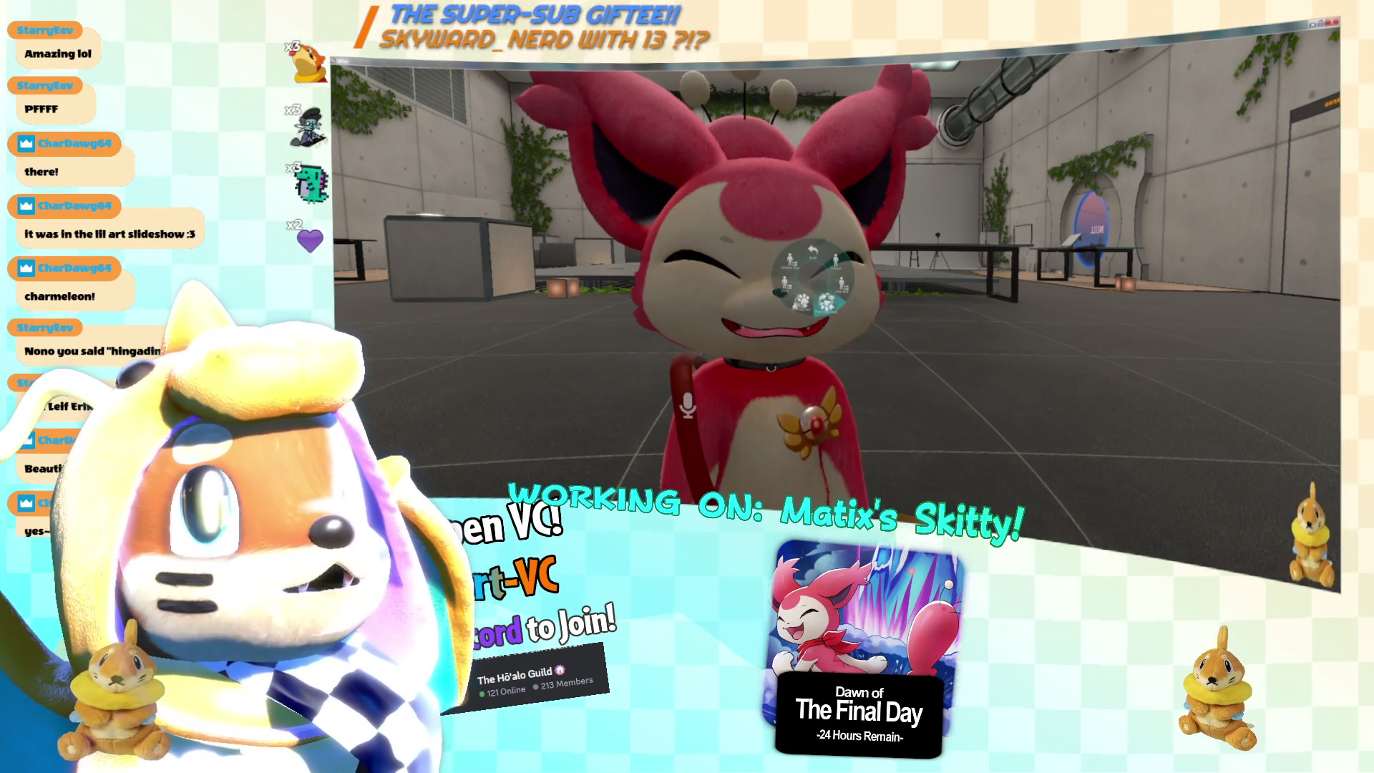
In Unity's VRChat SDK panel, run Build & Publish/Test for the Skitty avatar, then return to VR.
key("alt+Tab")
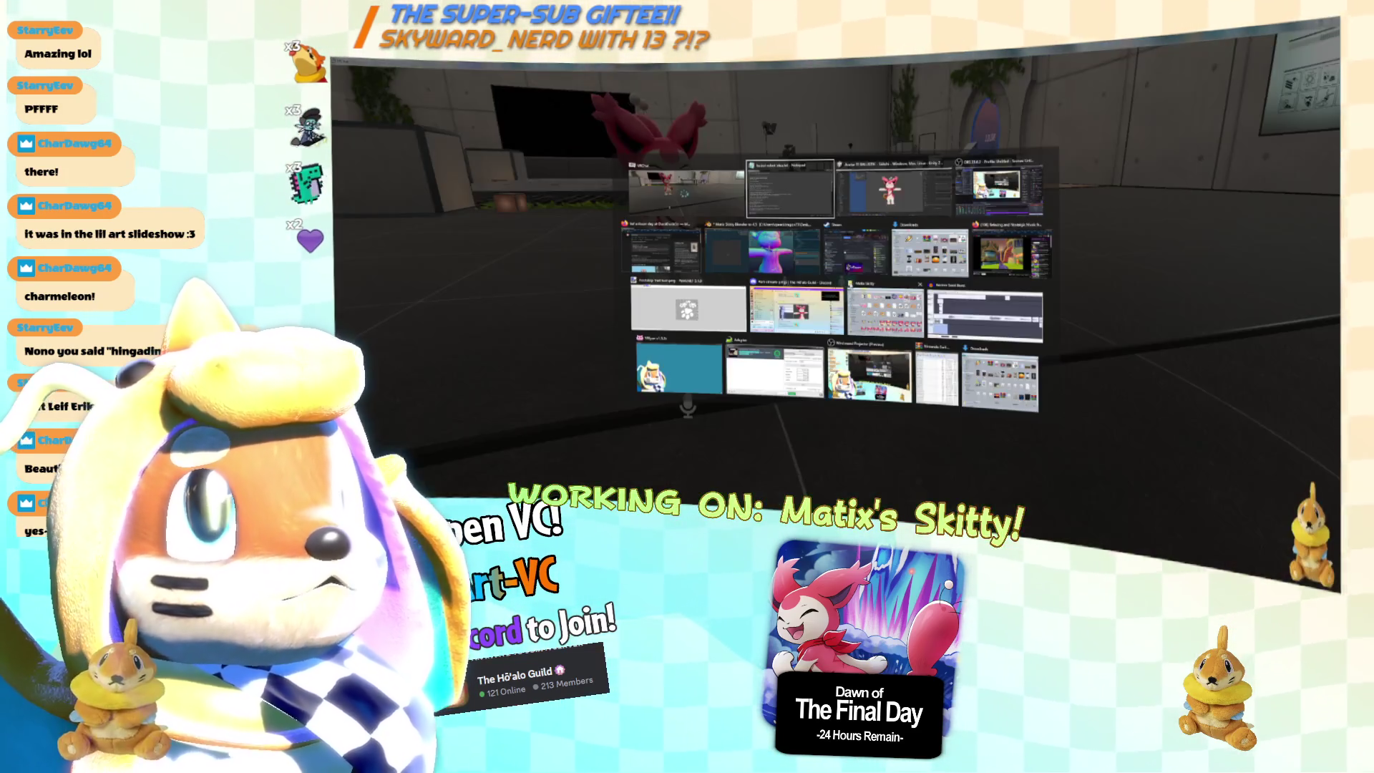
key("Tab")
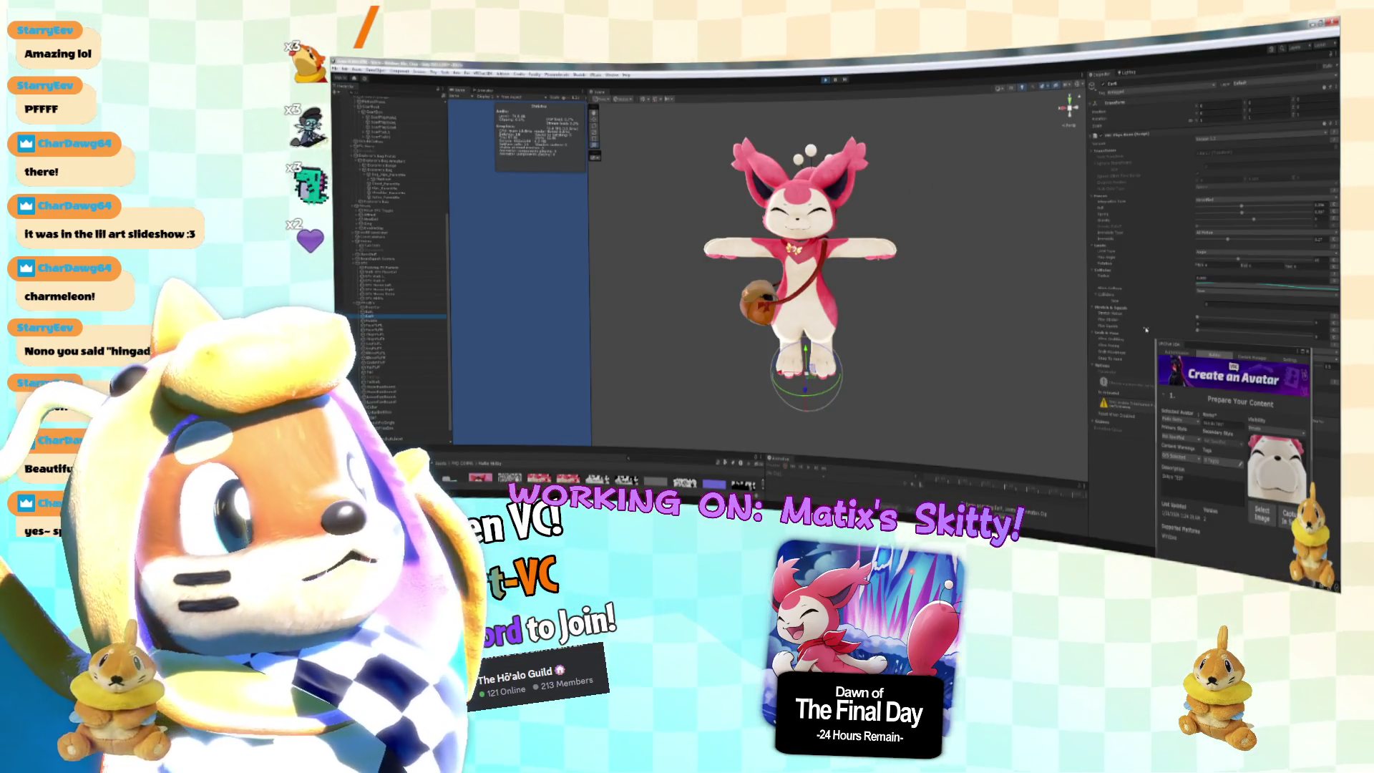
left_click_drag(1165, 338, 1037, 528)
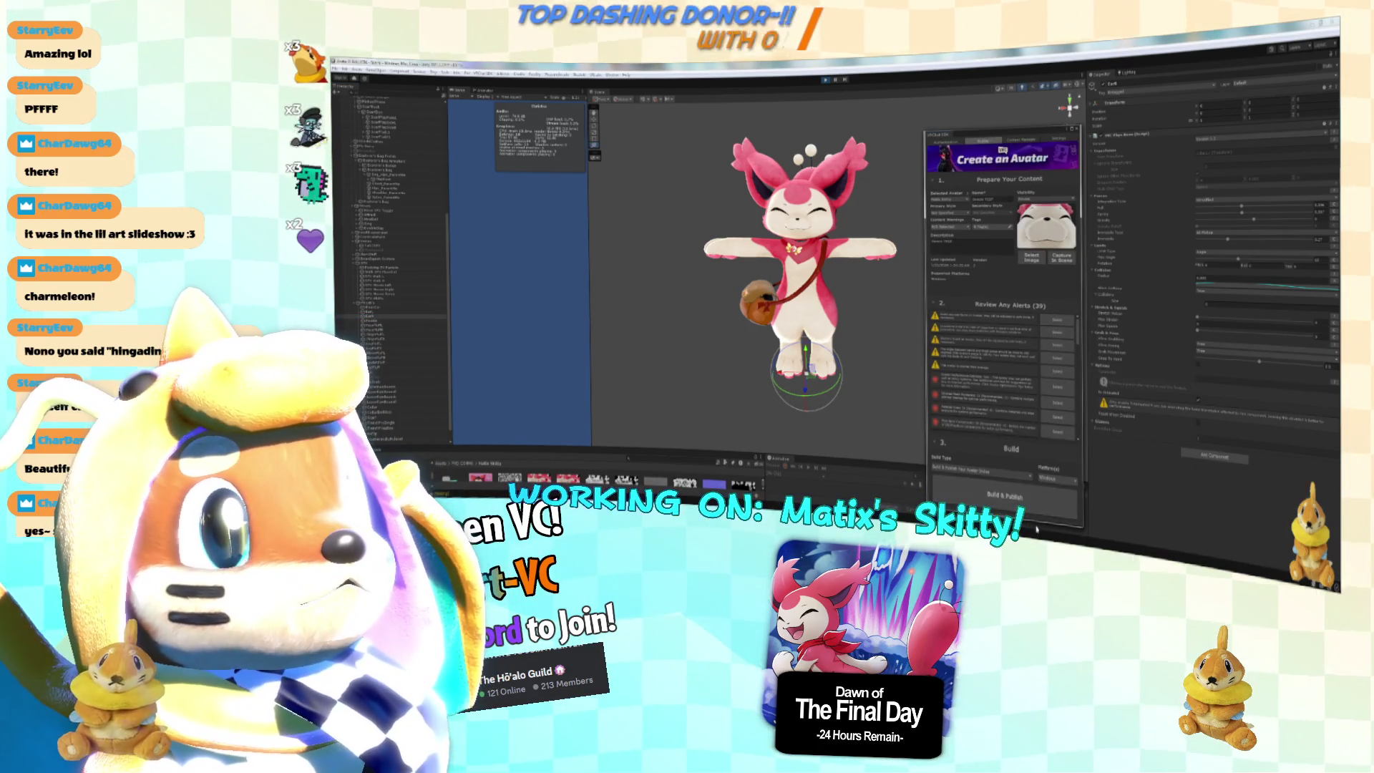
left_click(1025, 499)
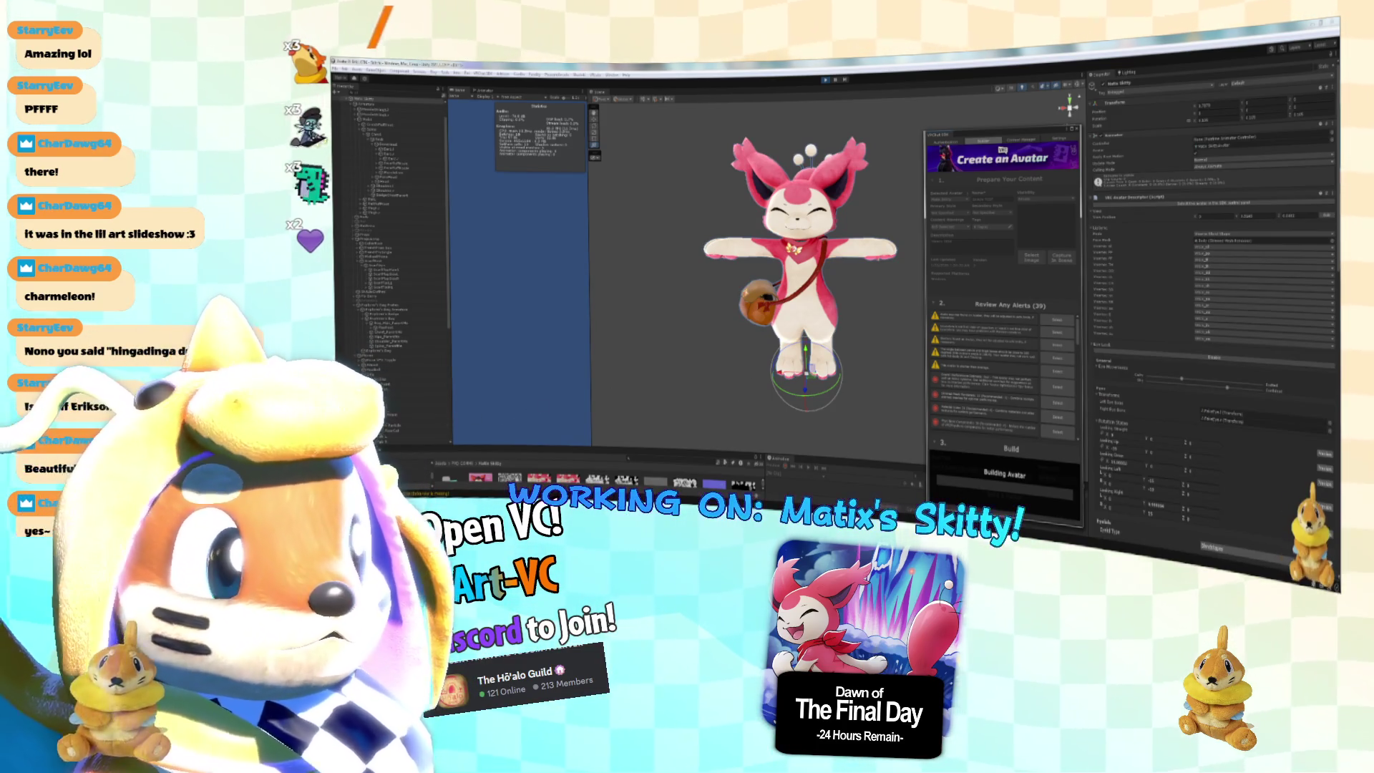
key("alt+Tab")
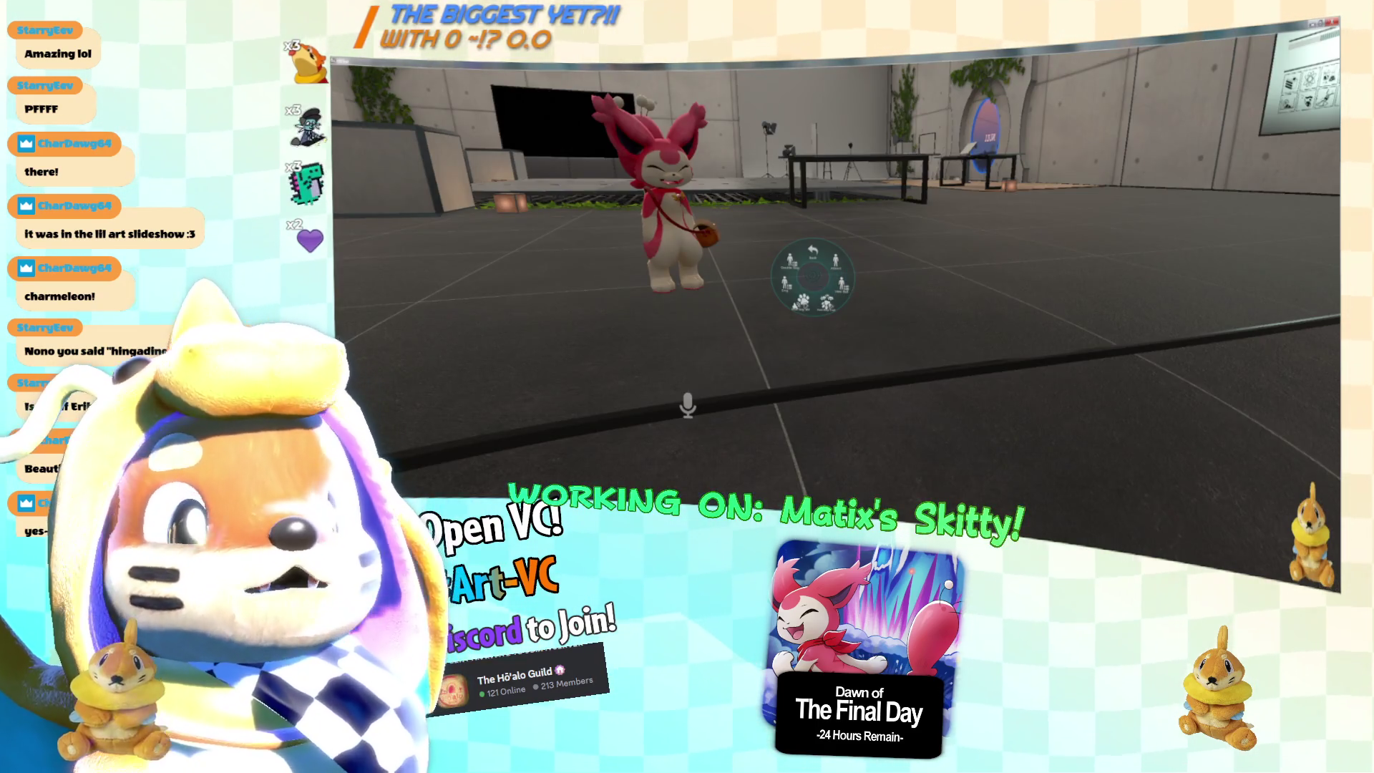
Reopen Notepad and note that the physbones Immobile setting doesn't work.
key("w")
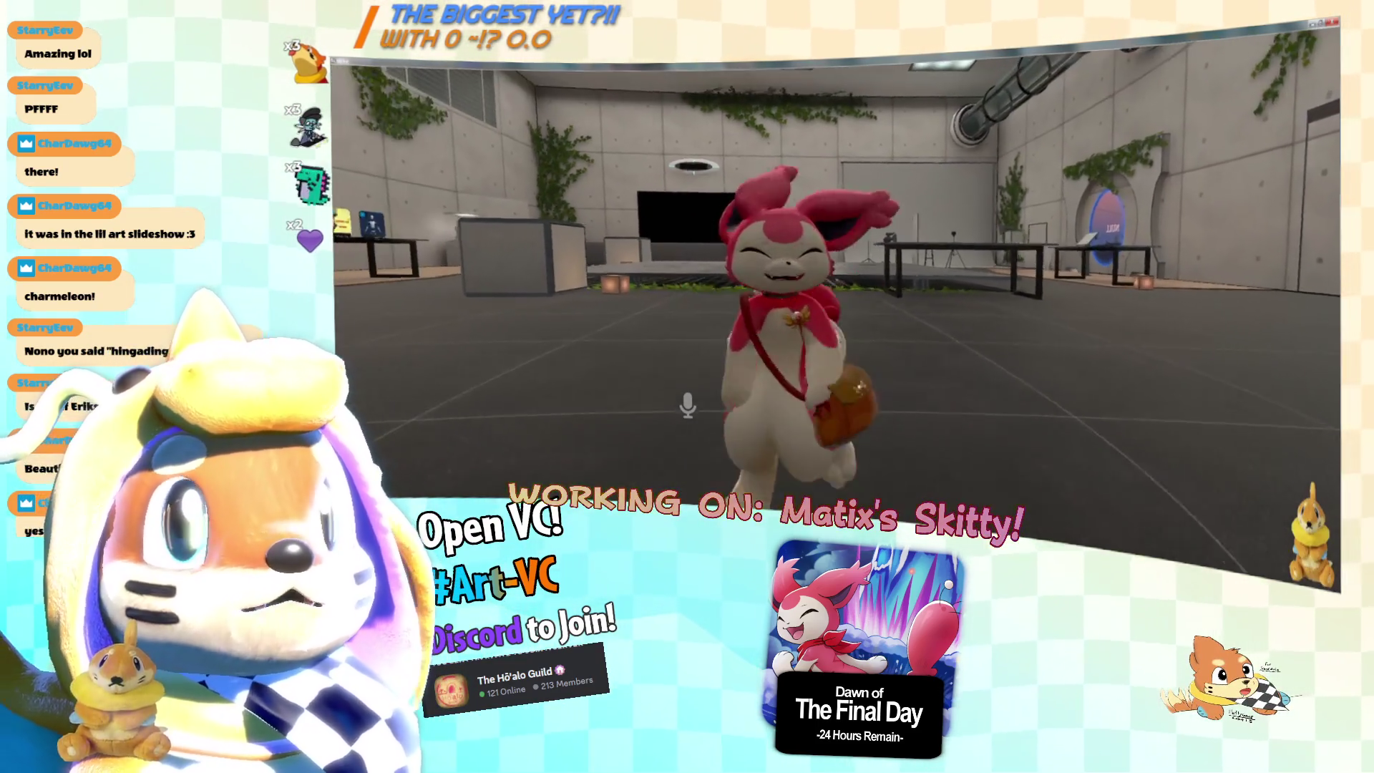
key("alt+Tab")
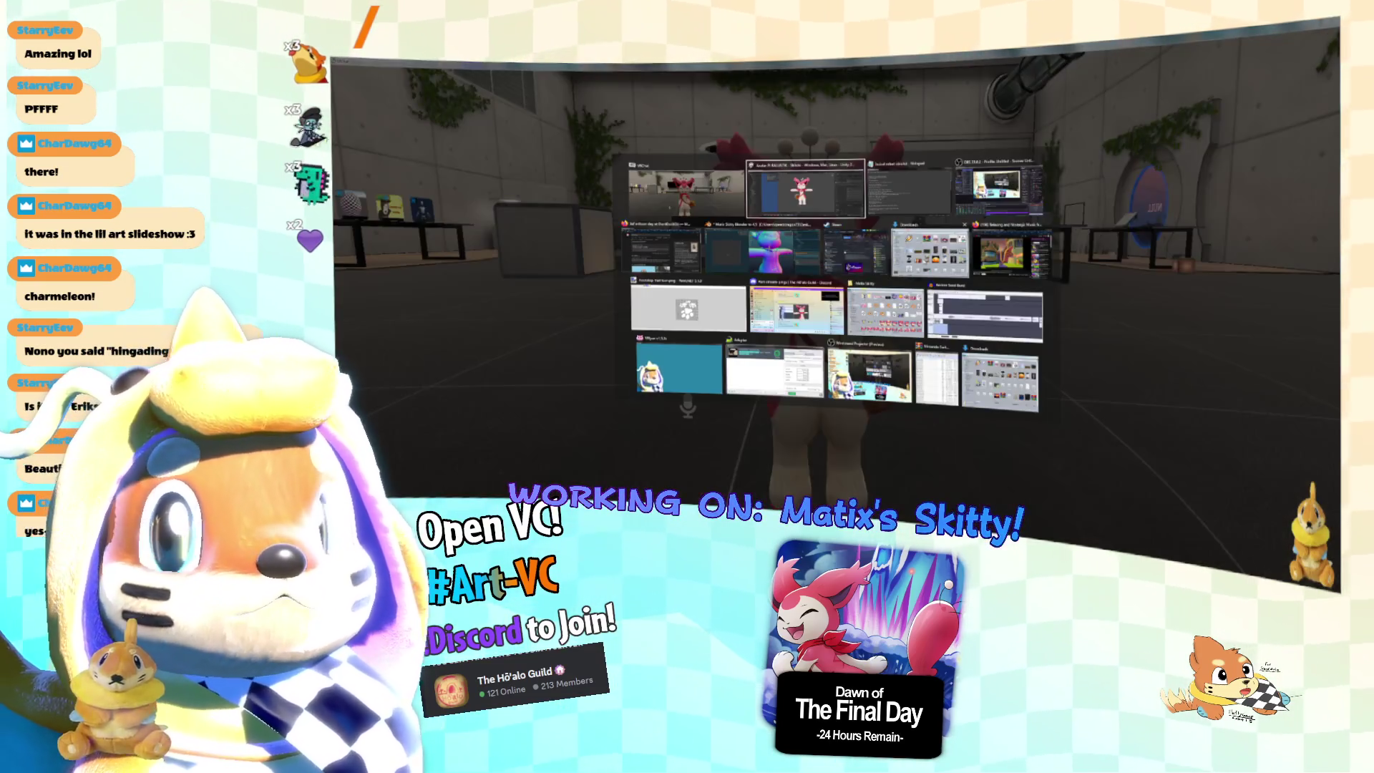
left_click(938, 183)
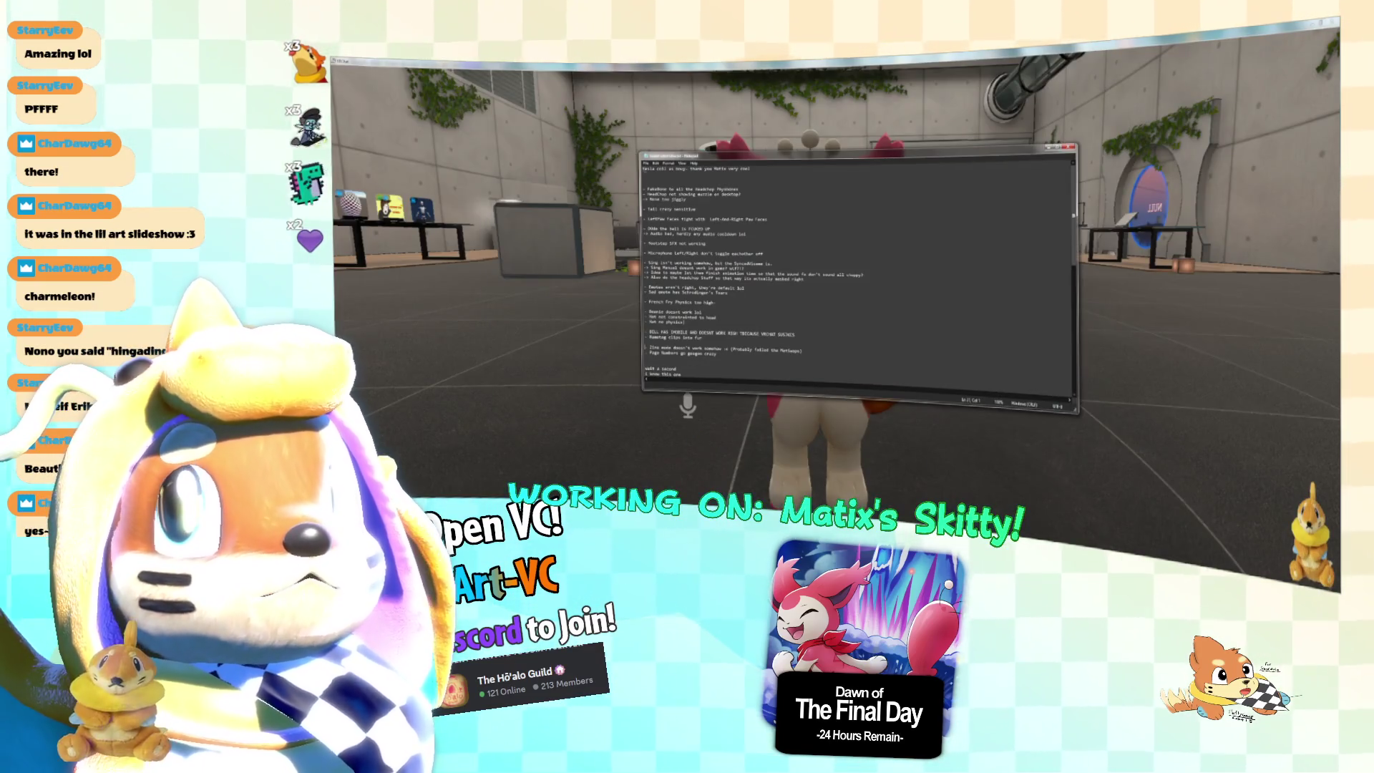
type("it's the friggen stupid Imobile thing on the physbones that doesn't work for whatever reason, thanks VRChat, still broken, 3 years later")
Delete the stray blank line above the thigh highs note.
mouse_move(644, 172)
left_mouse_down()
mouse_move(850, 252)
mouse_move(794, 276)
mouse_move(969, 324)
mouse_move(987, 342)
mouse_move(963, 359)
left_mouse_up()
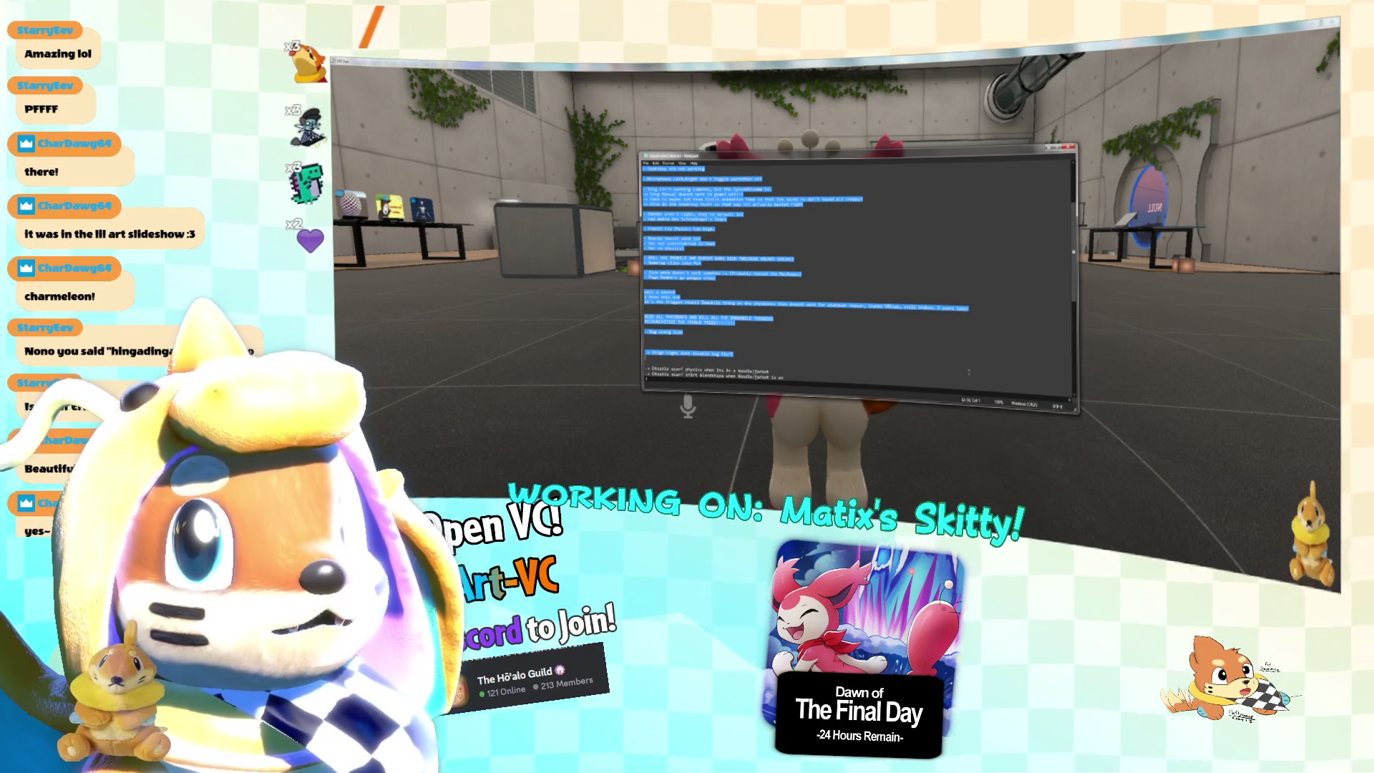
scroll(823, 337, "down", 3)
left_click(698, 312)
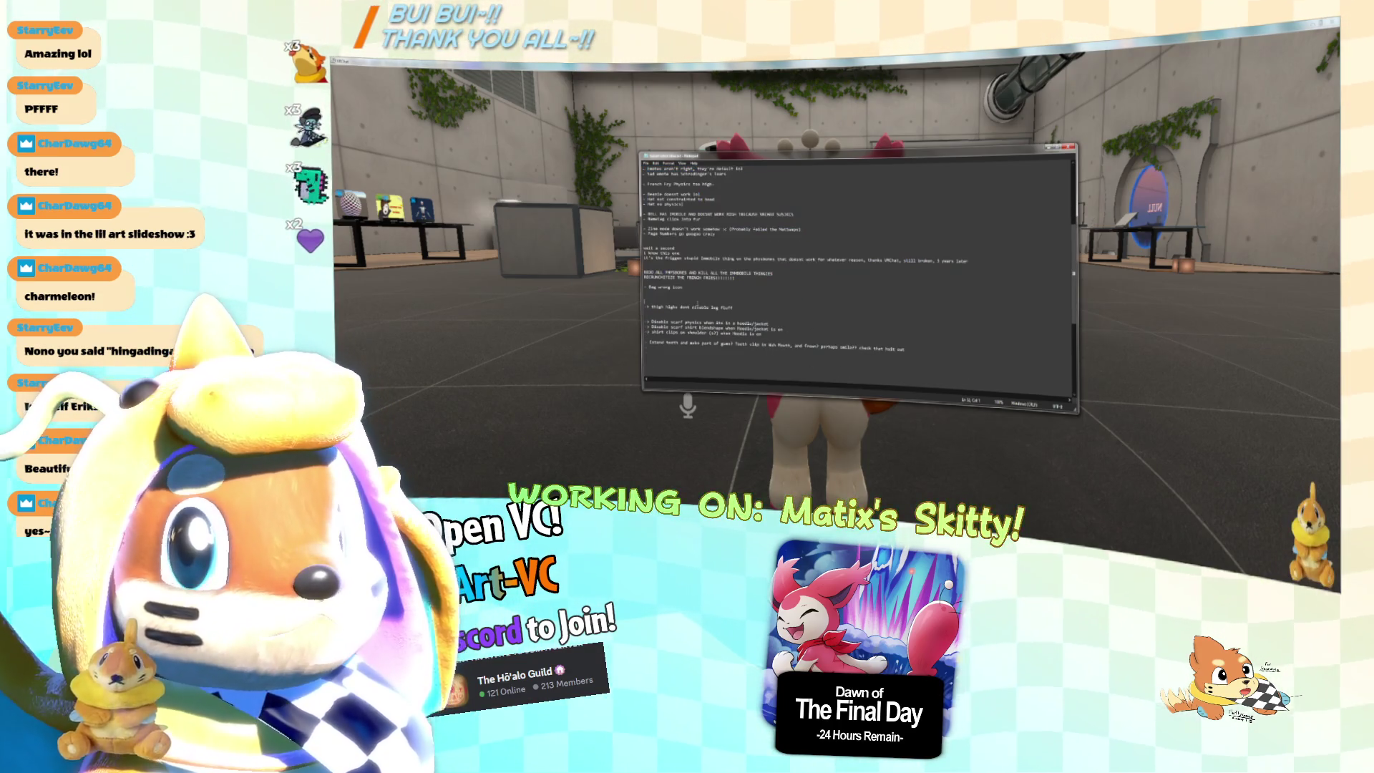
key("BackSpace")
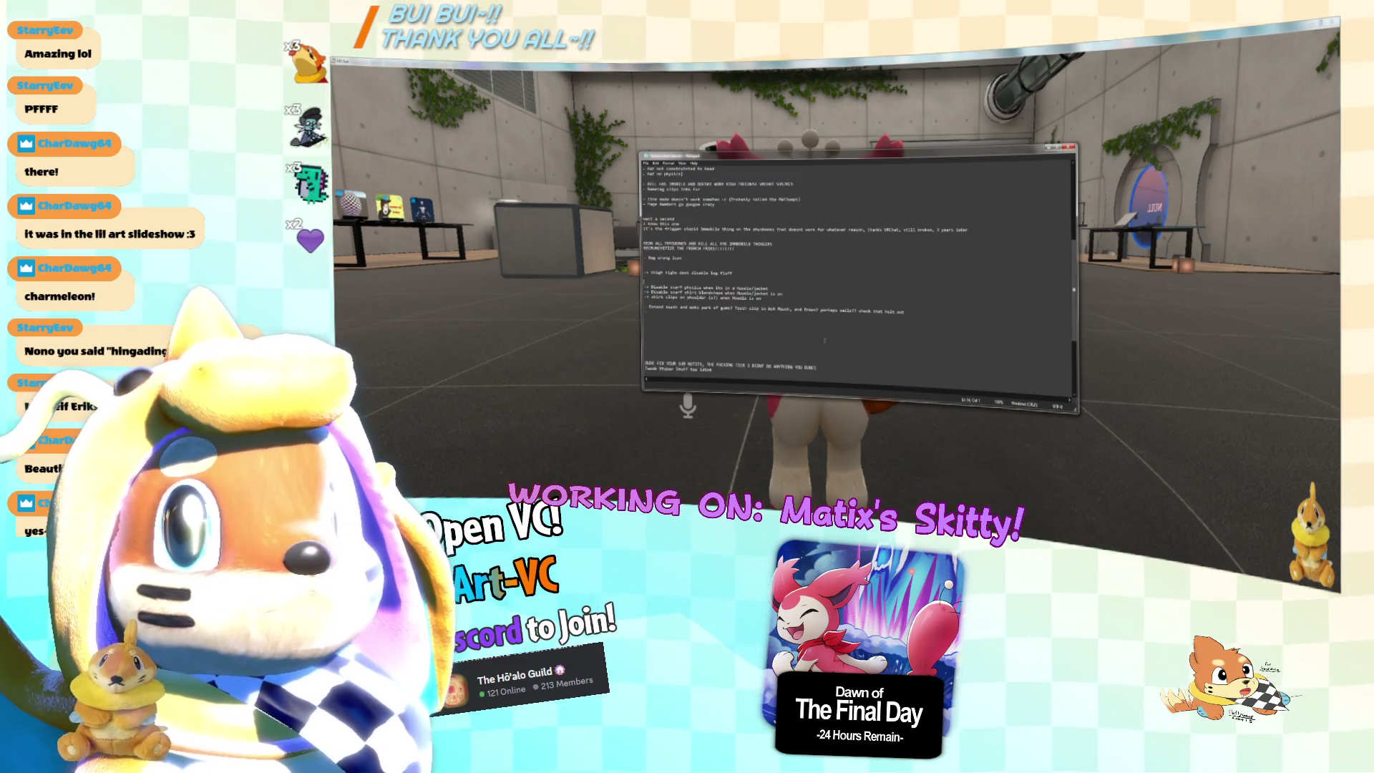
Select the 'Wait a second' through 'FRENCH FRIES' lines and stretch the Notepad window taller at top and bottom.
left_click_drag(645, 248, 735, 279)
scroll(733, 289, "up", 3)
left_click_drag(682, 342, 645, 166)
left_click_drag(790, 394, 791, 515)
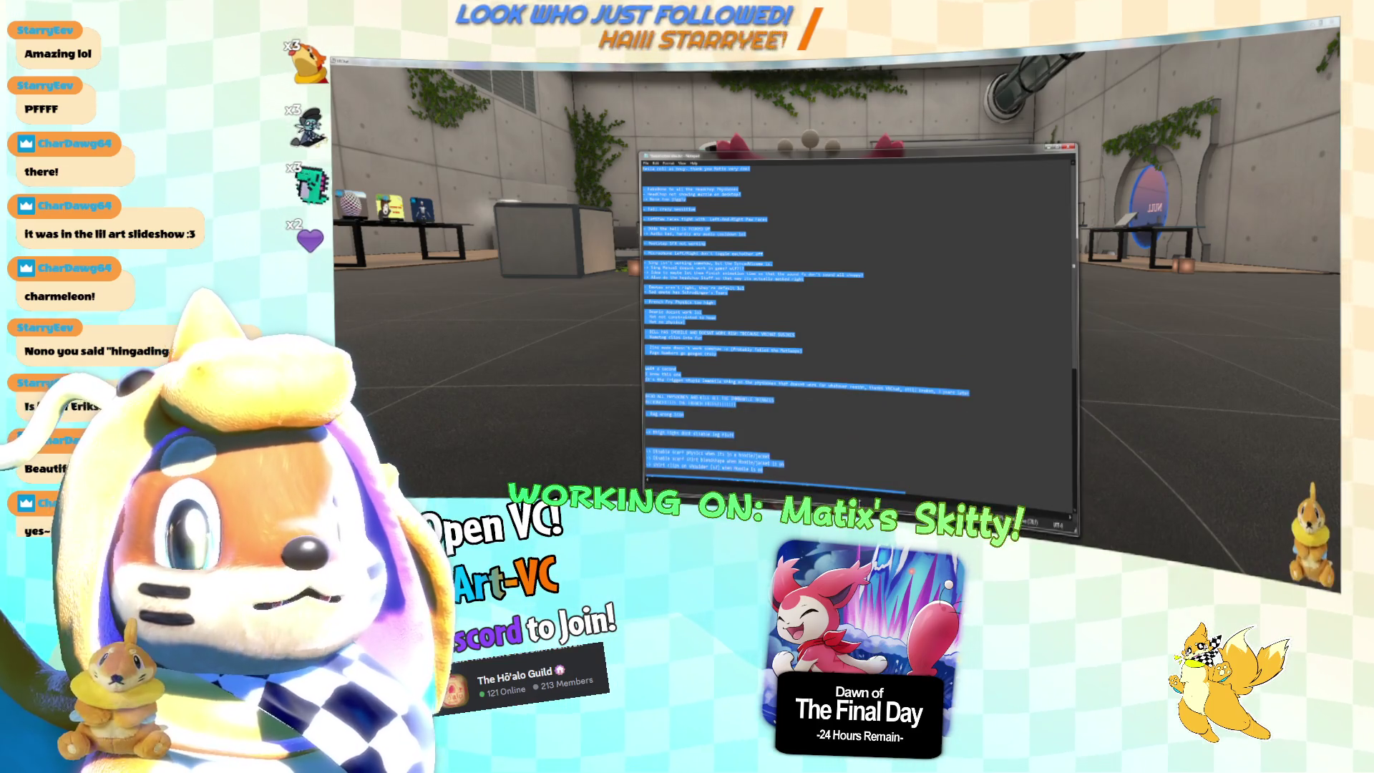
left_click_drag(733, 153, 733, 107)
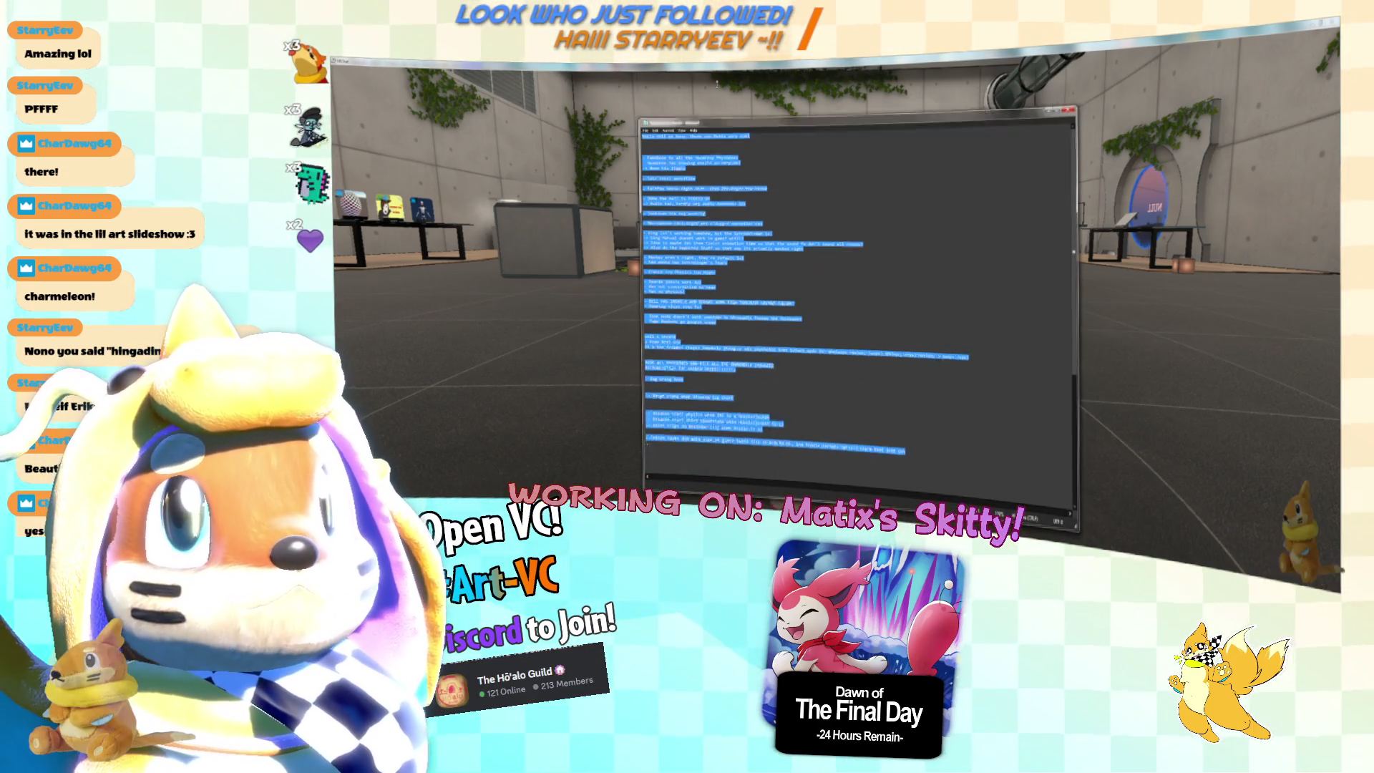